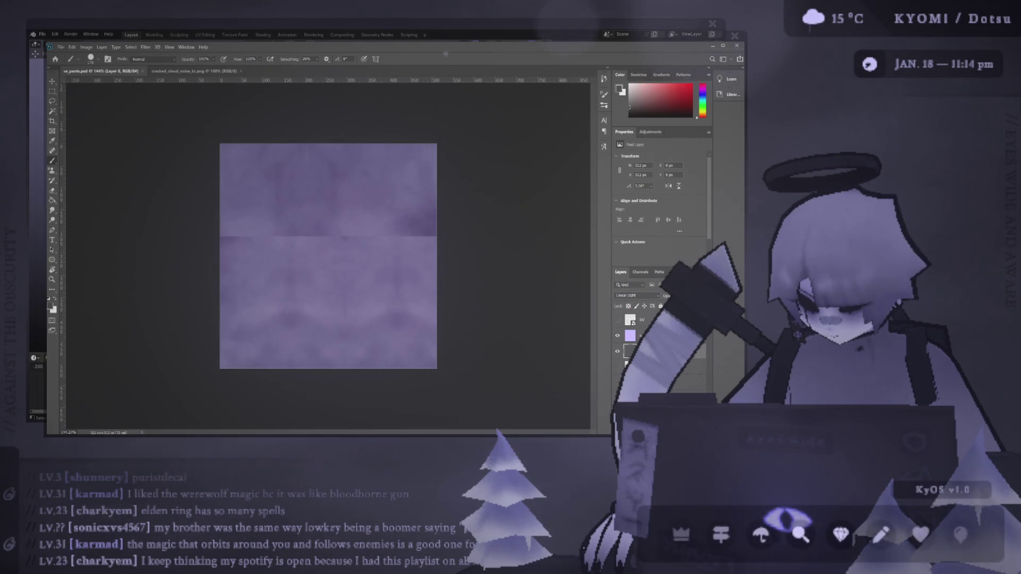
- Regenerate the cloud noise on the Linear Light Layer 8 of the cloud texture
click(686, 382)
click(686, 351)
key(ctrl+f)
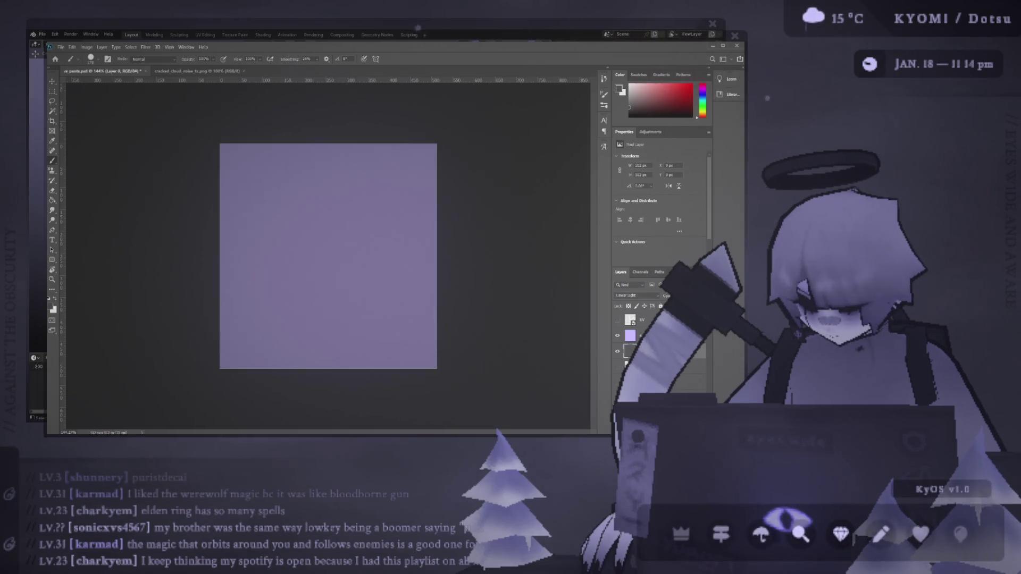
- Change the base Layer 1 visibility for a lighter, flatter lavender texture, then glance at Blender
click(686, 392)
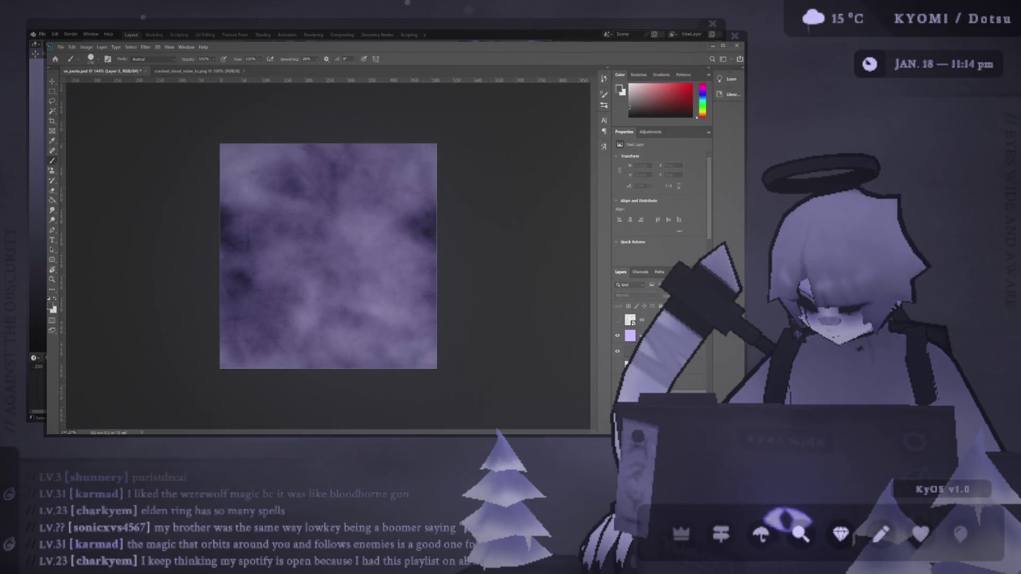
click(686, 408)
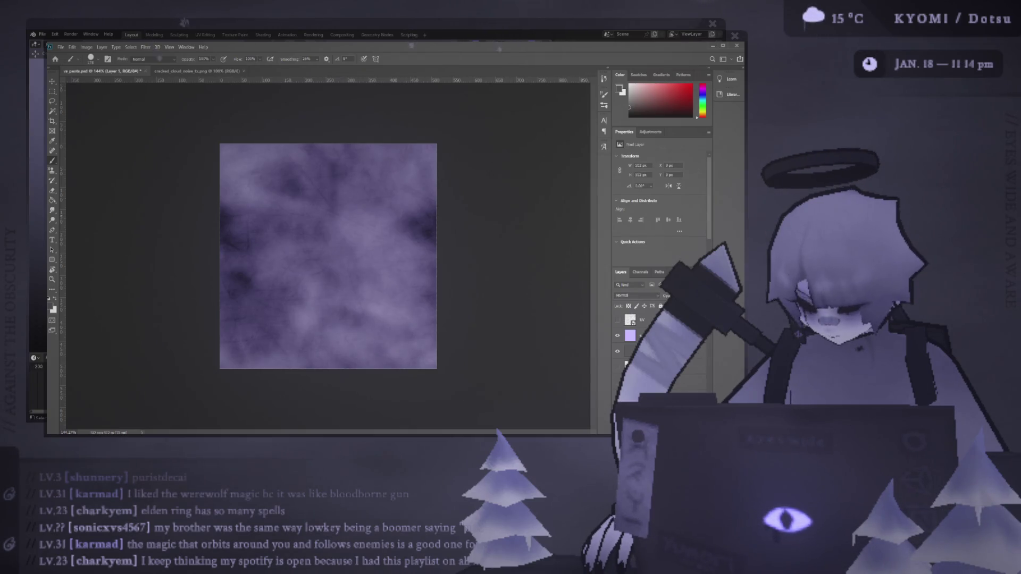
click(617, 407)
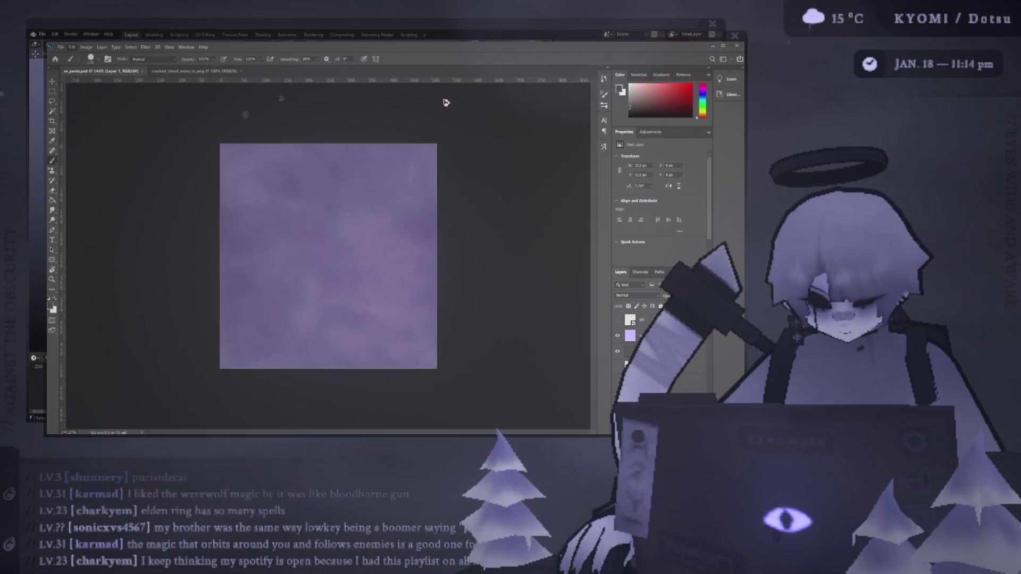
key(alt+Tab)
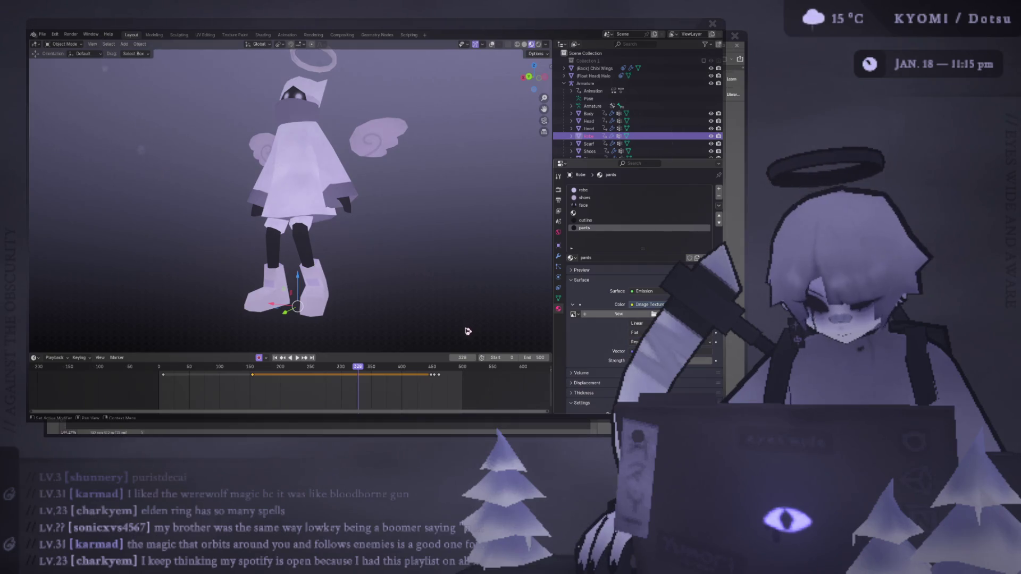
click(883, 558)
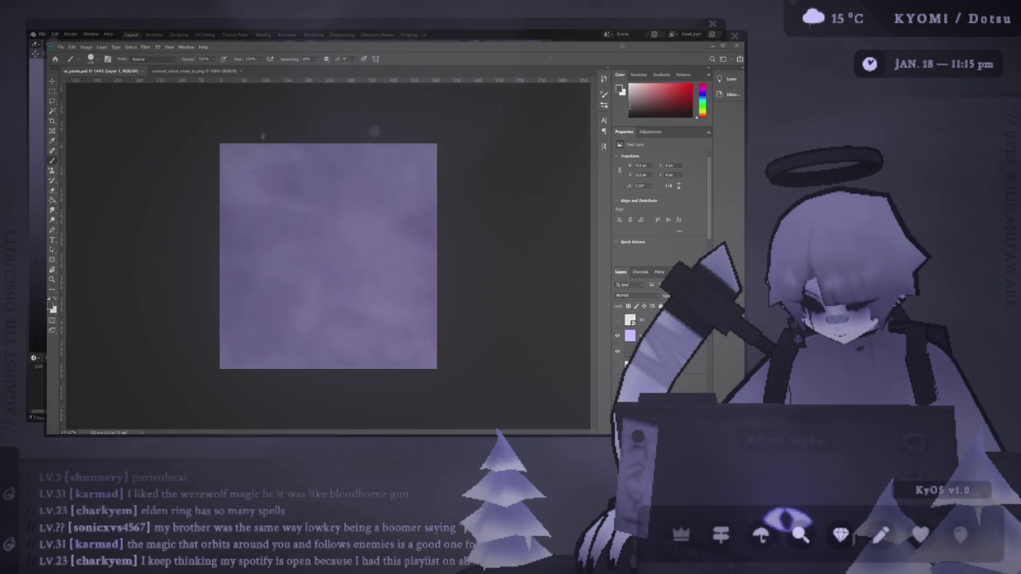
- Return to Blender and save the character scene as void_spirit.blend from the File menu
key(alt+Tab)
click(42, 34)
click(75, 83)
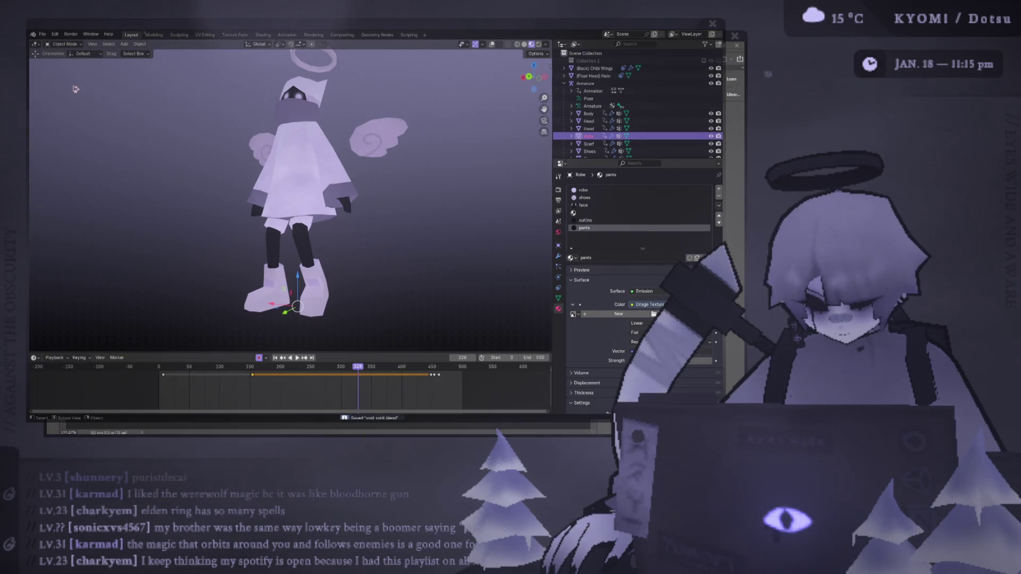
click(58, 57)
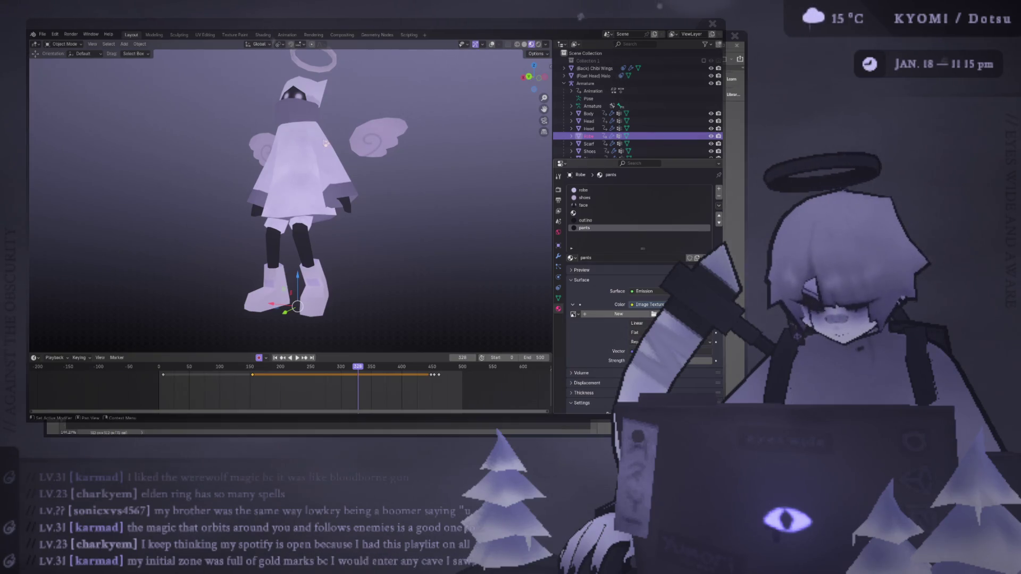
- In Edit Mode, select all faces and assign them the shorts material
key(Tab)
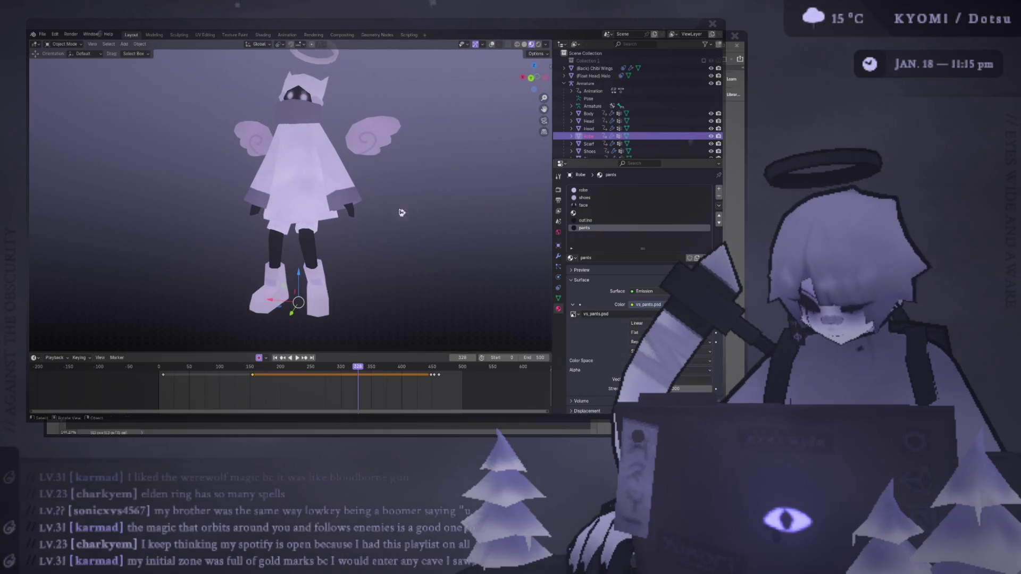
key(a)
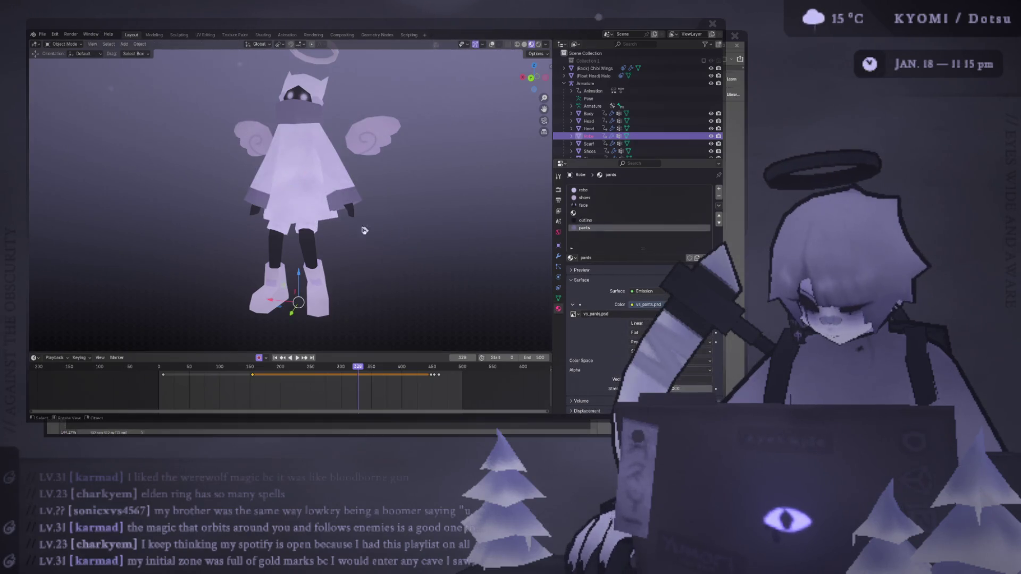
key(alt+q)
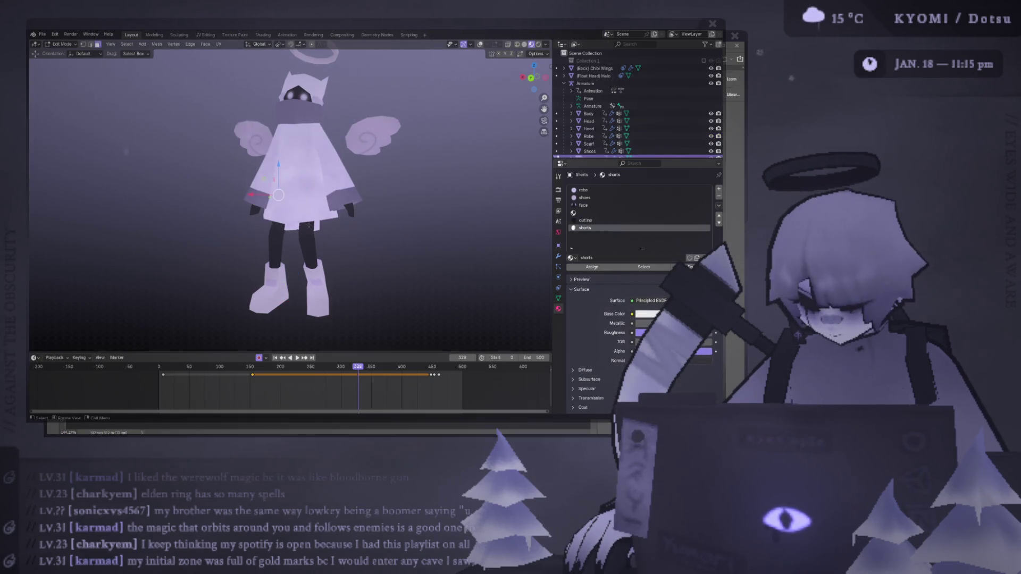
click(571, 273)
key(Tab)
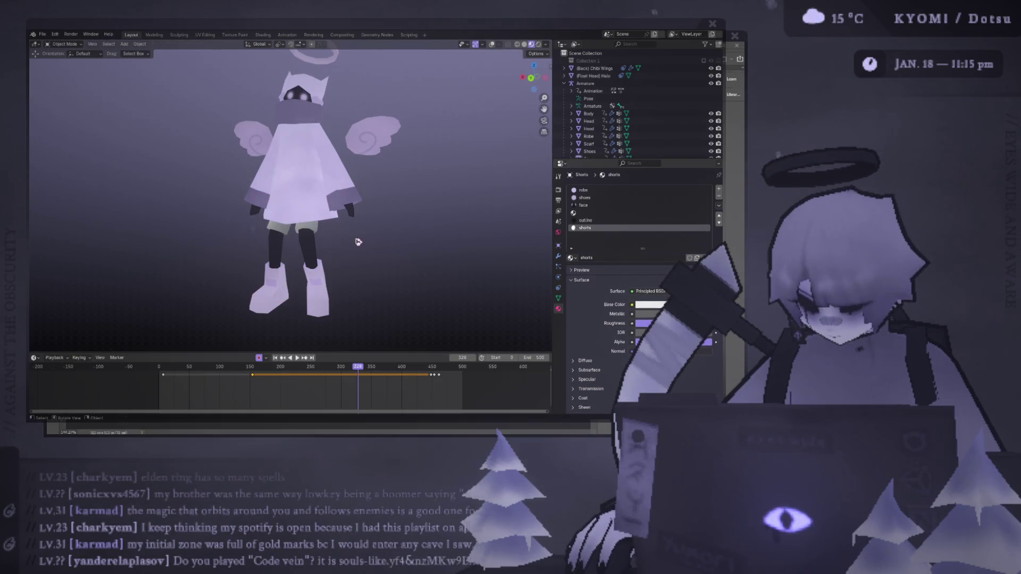
- Make the shorts material an Emission shader coloured by the vs_pants.psd image texture
scroll(372, 258, up, 3)
click(650, 291)
click(616, 128)
click(632, 304)
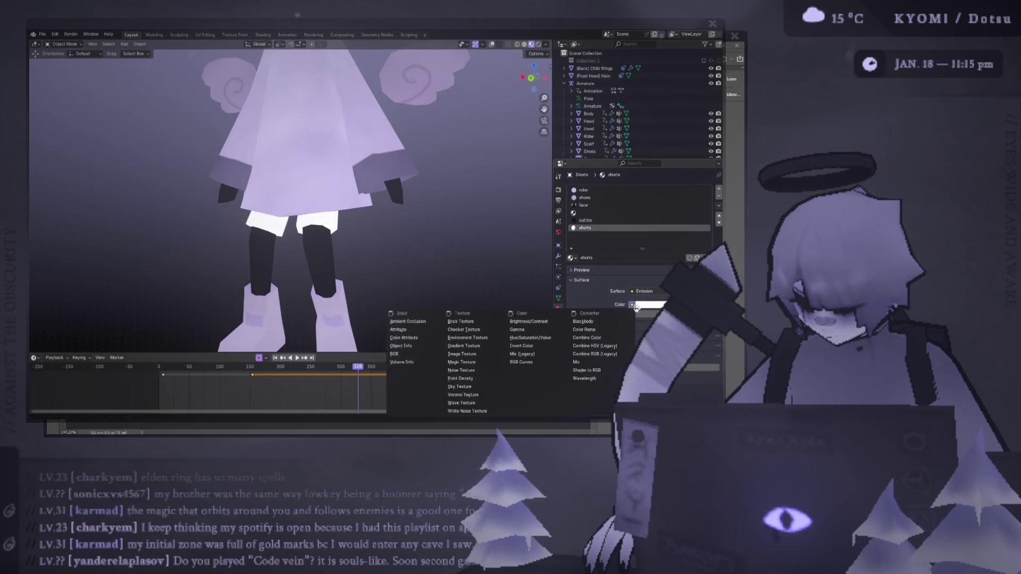
click(636, 307)
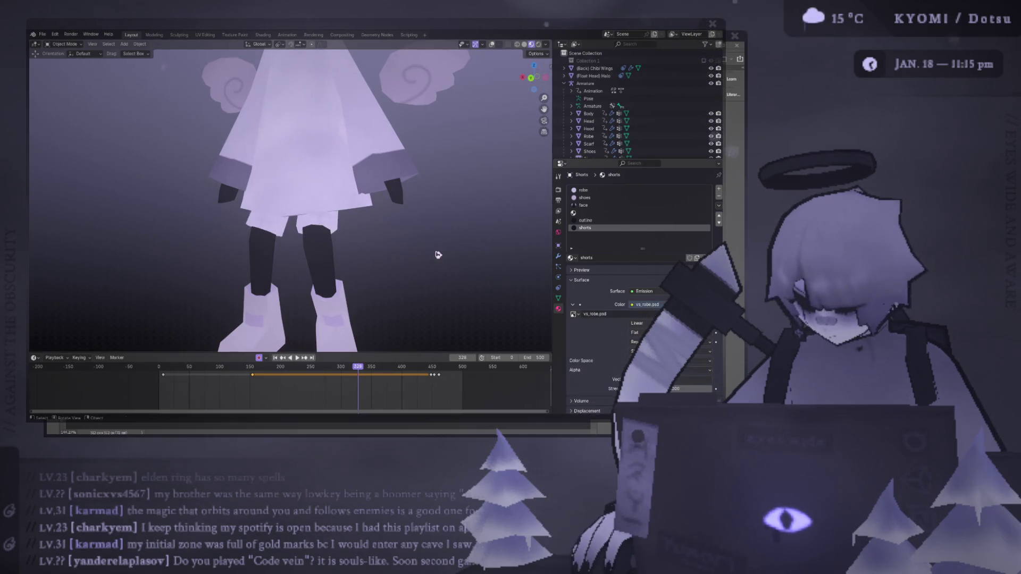
middle_drag(319, 229, 321, 205)
key(ctrl+s)
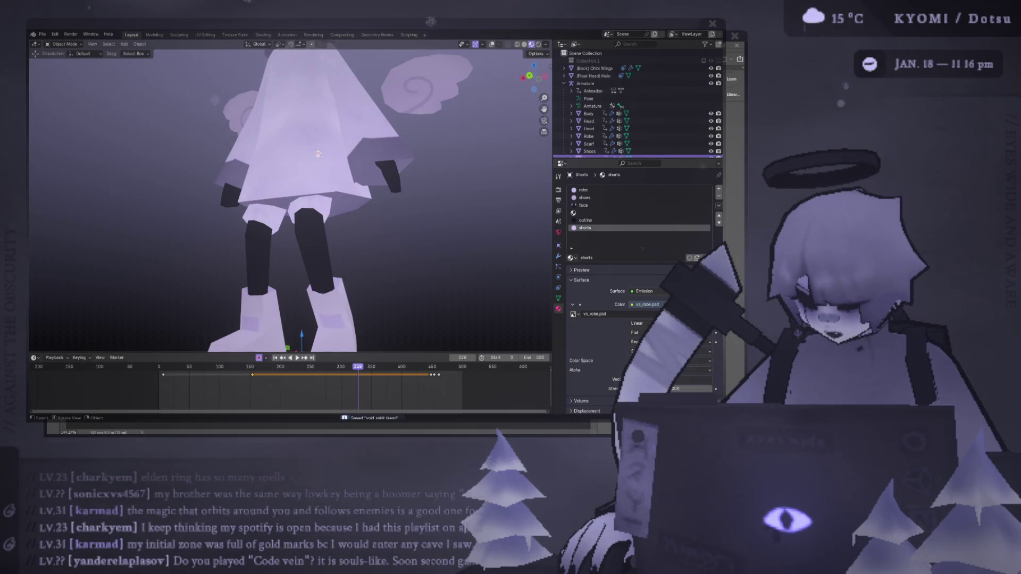
key(ctrl+z)
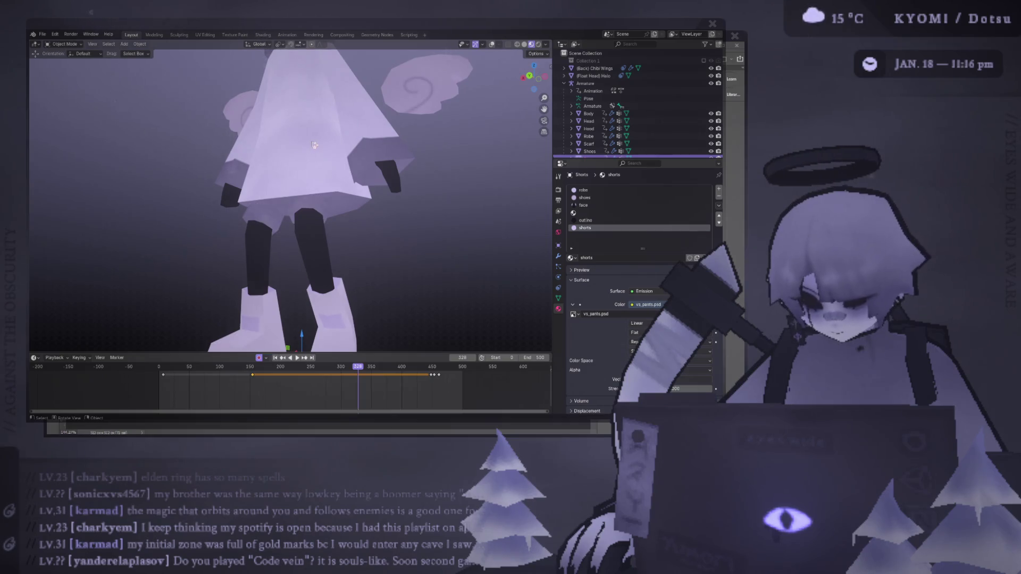
- Rename the material to 'pants' so it uses the existing pants material, then save
double_click(594, 229)
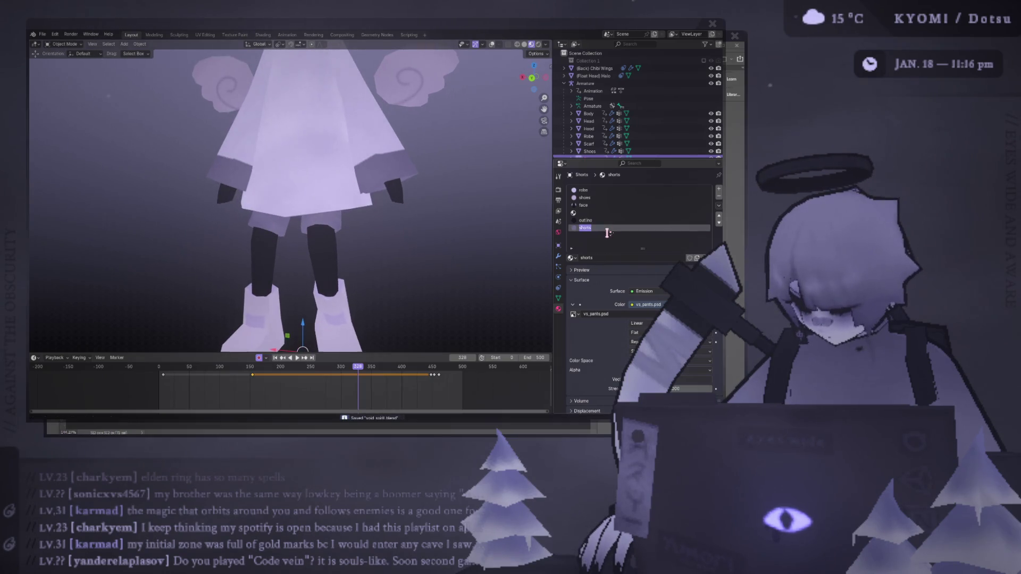
text(pants)
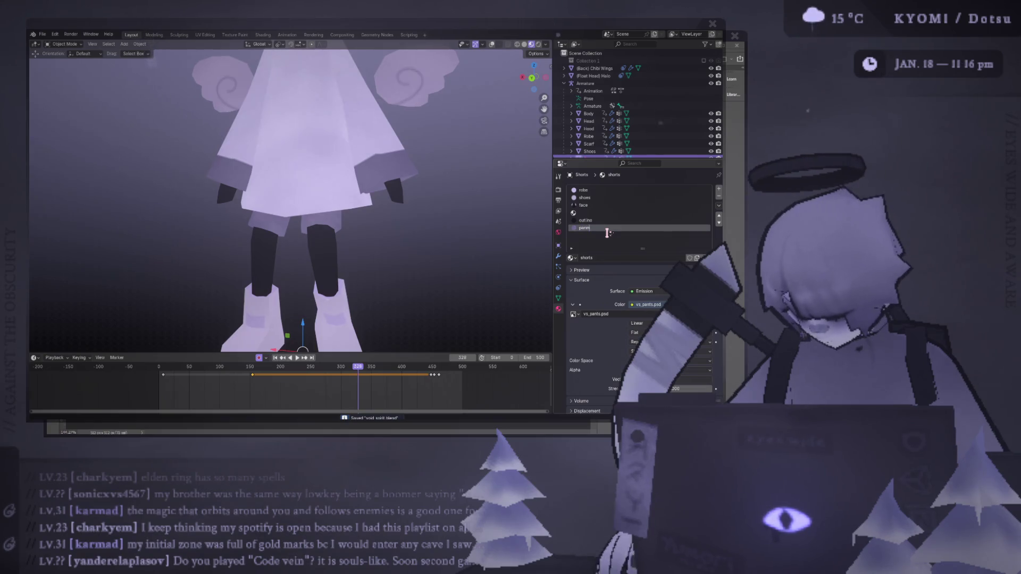
key(Return)
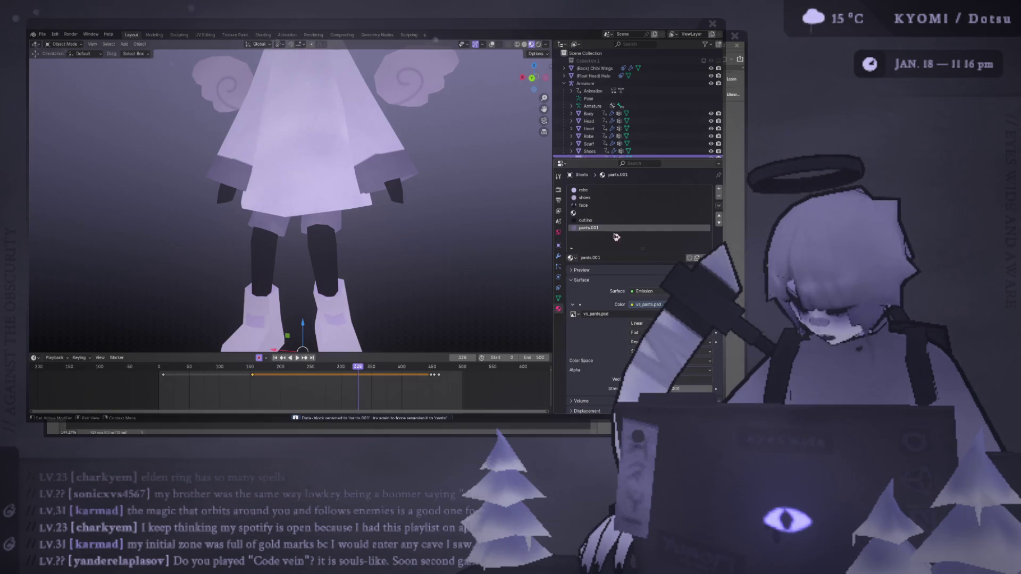
double_click(590, 227)
text(pants)
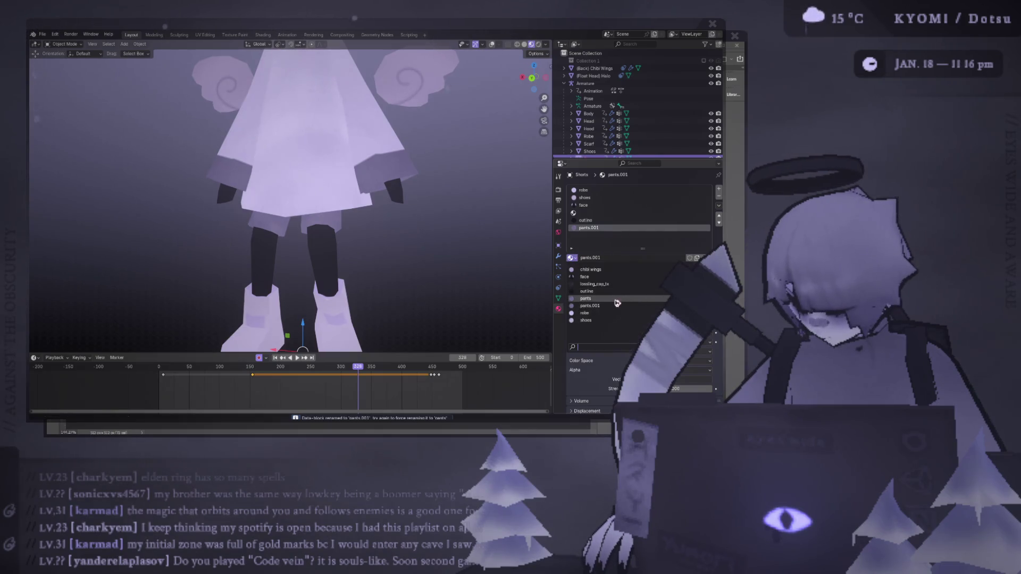
key(Return)
key(ctrl+s)
scroll(431, 208, down, 4)
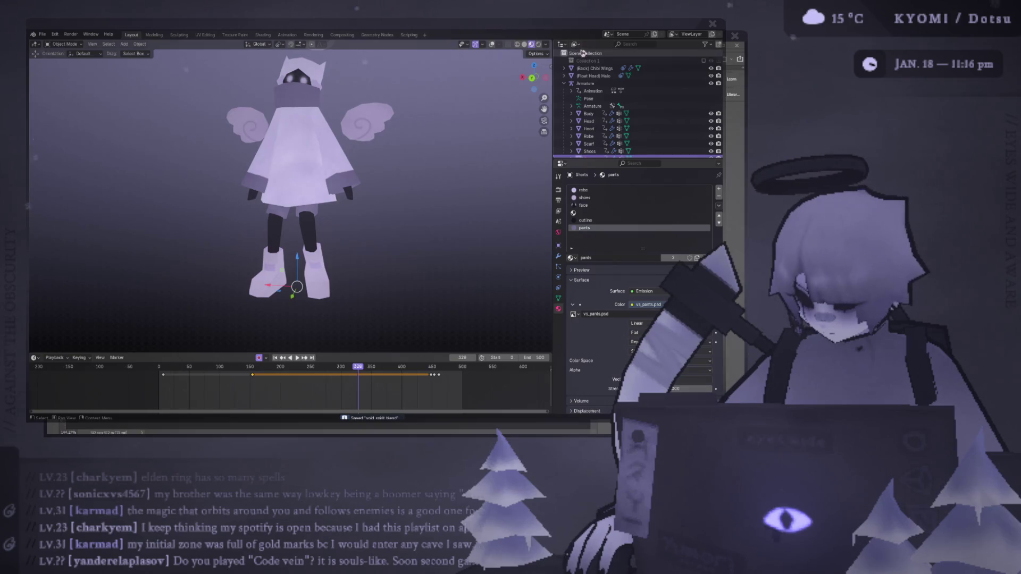
- In the Outliner's Blender File view, delete the unused loosing_cap_tx and outline materials, then save
click(575, 44)
click(613, 87)
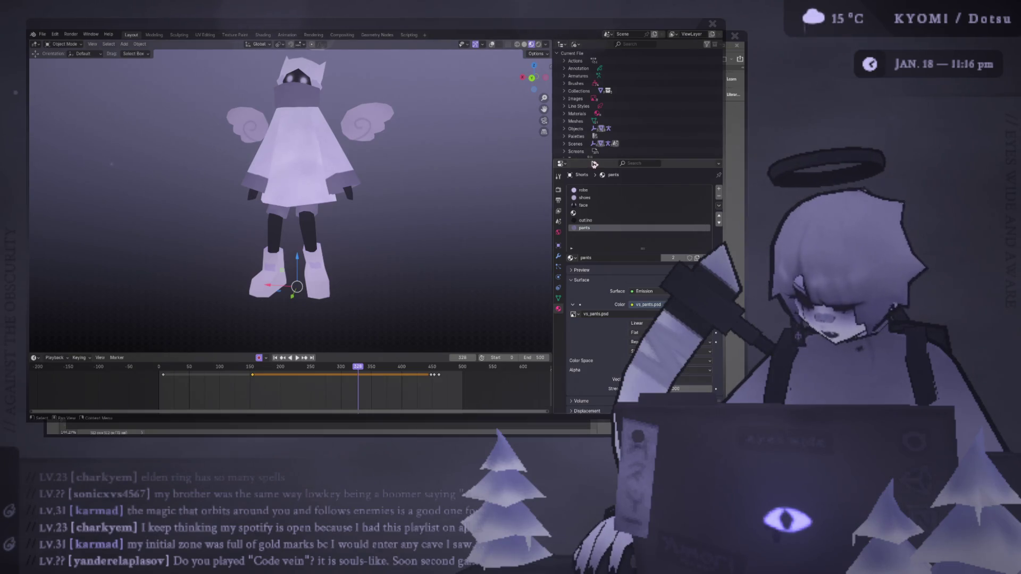
drag(590, 157, 592, 189)
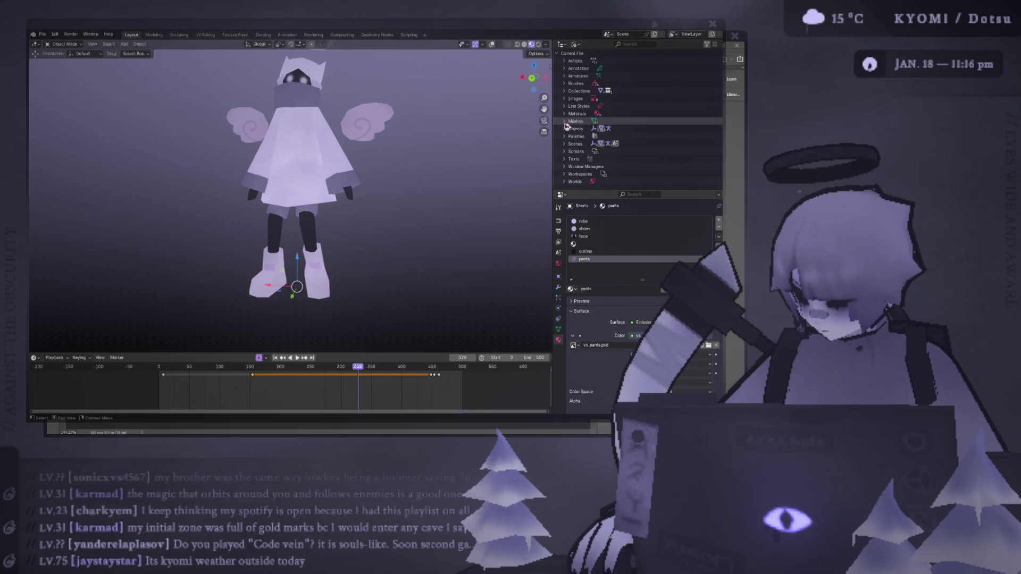
click(565, 113)
click(613, 122)
click(609, 137)
right_click(610, 138)
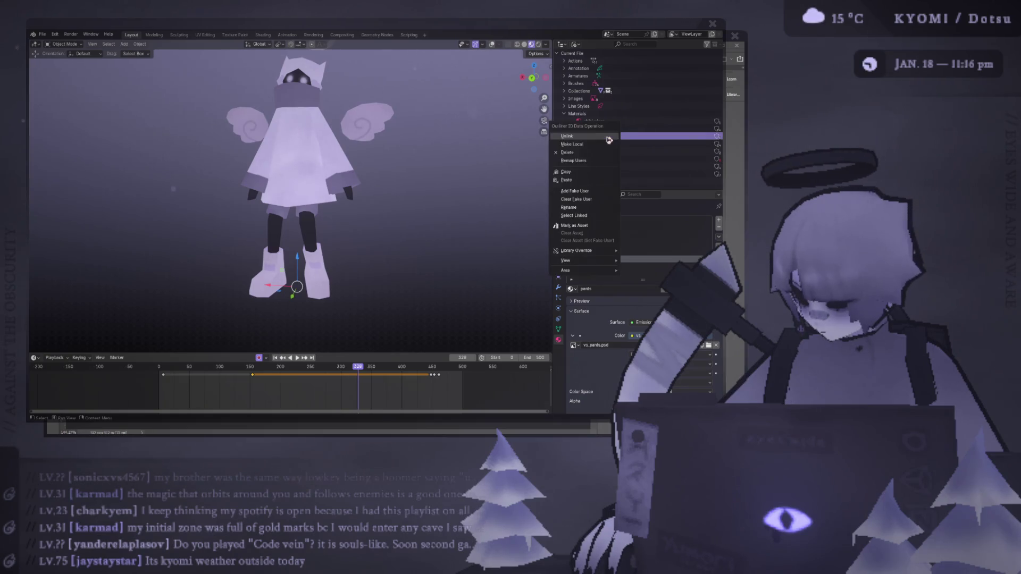
click(600, 152)
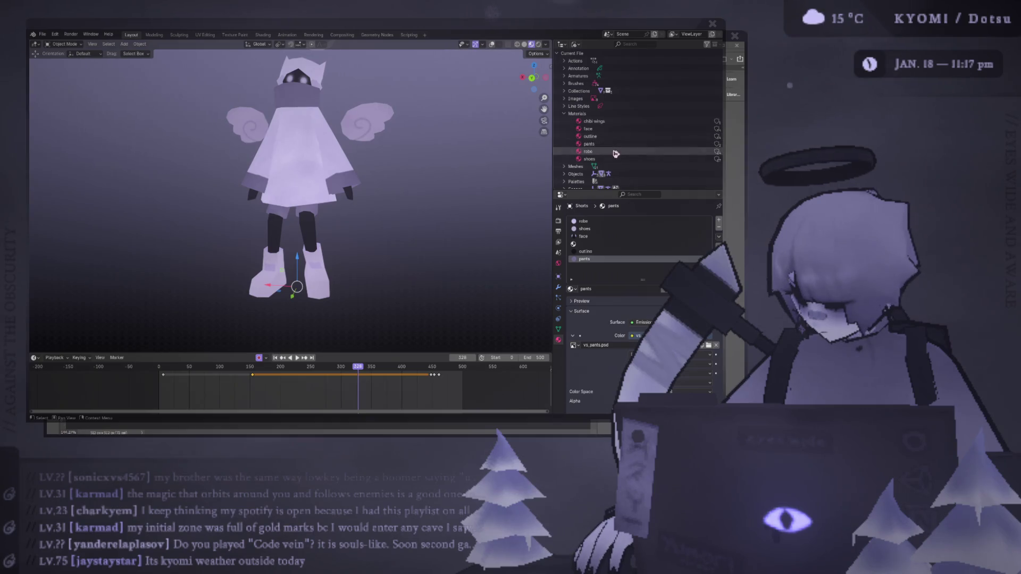
right_click(610, 138)
click(601, 152)
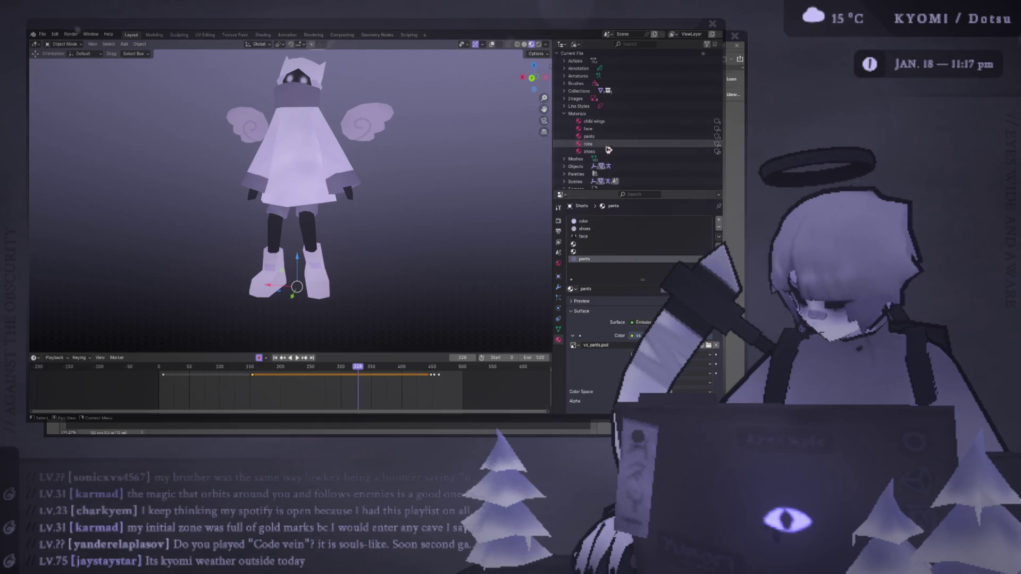
key(ctrl+s)
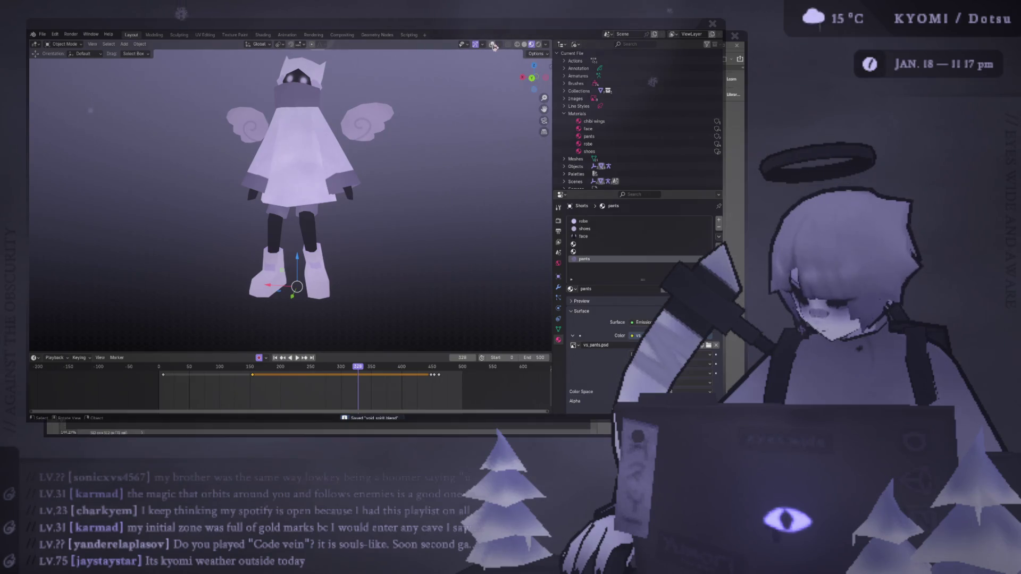
- Back in the scene hierarchy, remove the Shorts object's two empty material slots and save
click(575, 44)
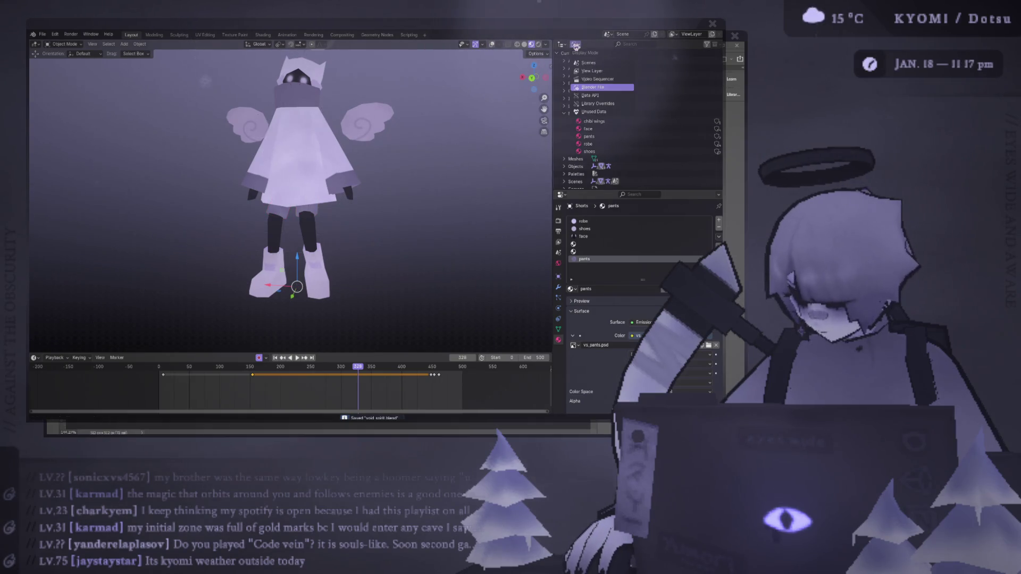
click(590, 69)
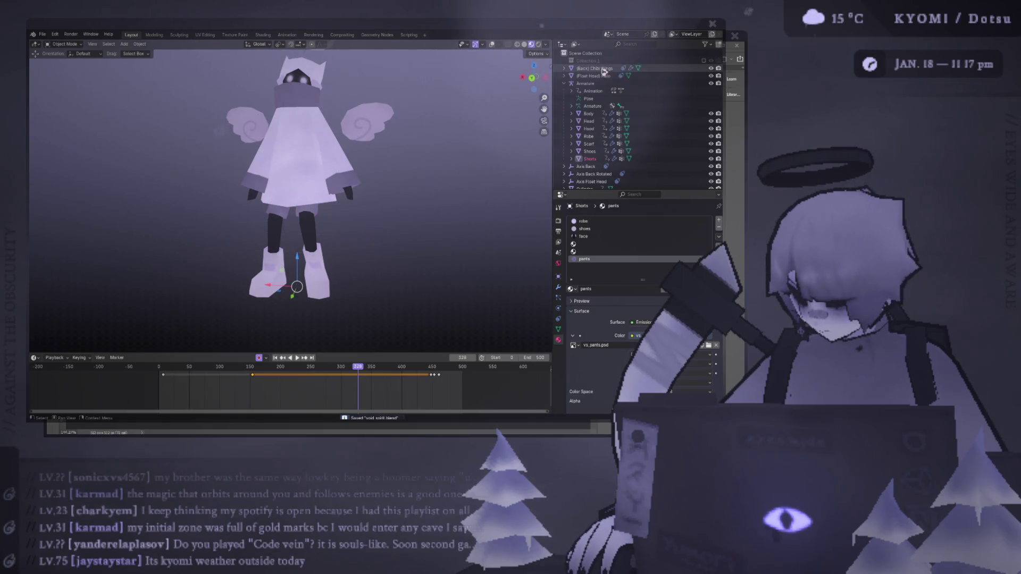
click(591, 151)
click(593, 159)
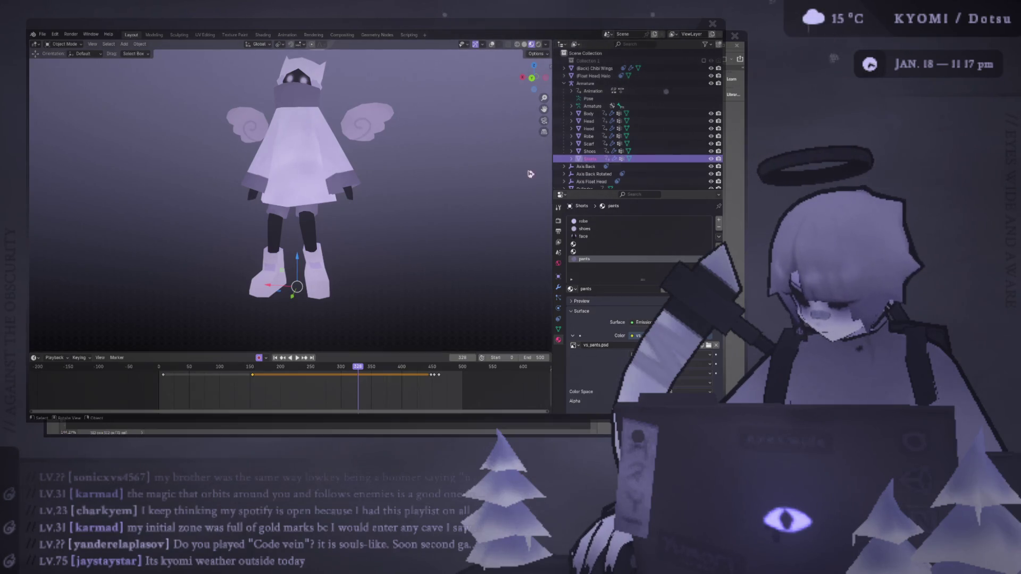
click(720, 227)
click(719, 227)
key(ctrl+s)
- Remove the robe, shoes and face slots from Shorts, leaving only pants
click(584, 221)
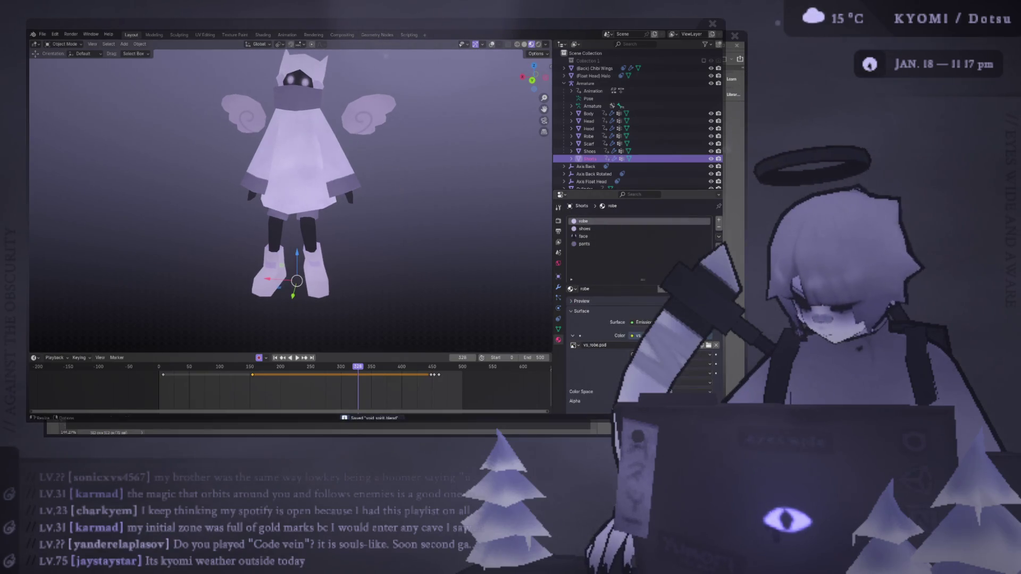
click(719, 228)
click(719, 228)
click(719, 231)
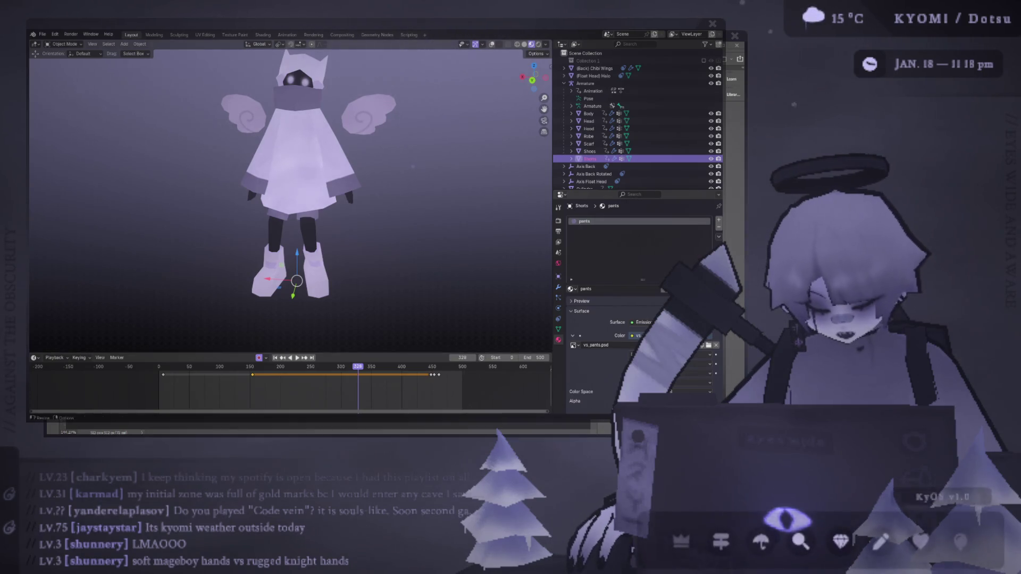
- Bring the vs_pants.psd lavender cloud texture in Photoshop to the front
key(alt+Tab)
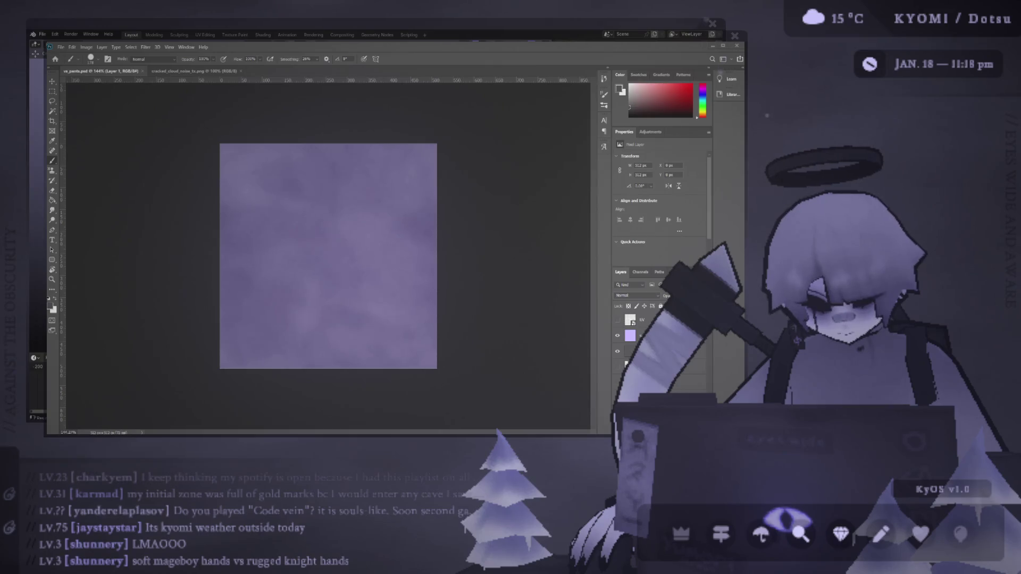
- Return from the vs_pants.psd texture to the Blender angel character scene
key(alt+Tab)
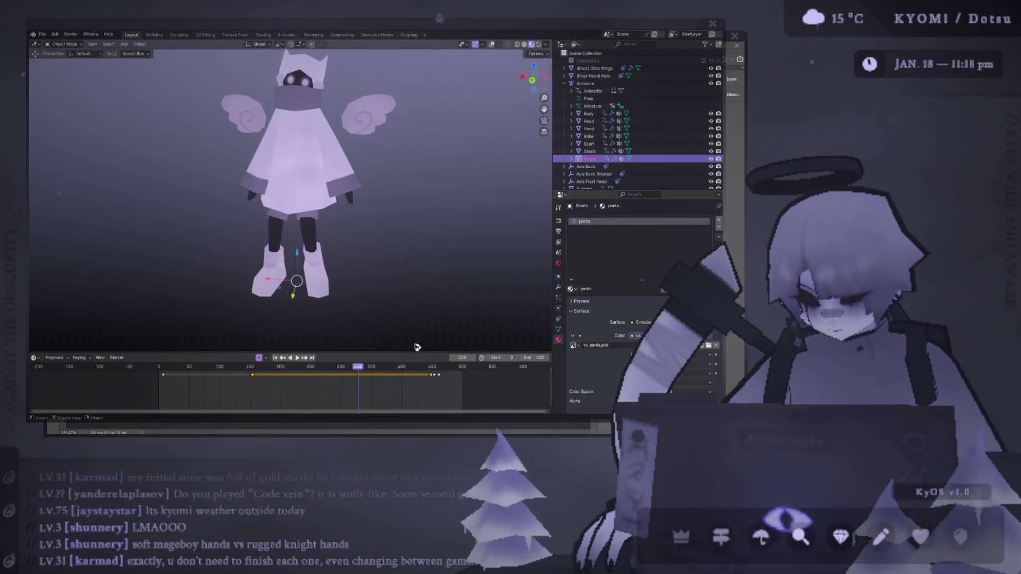
- Zoom and pan to recentre the haloed angel, then bring Photoshop forward
scroll(318, 260, down, 5)
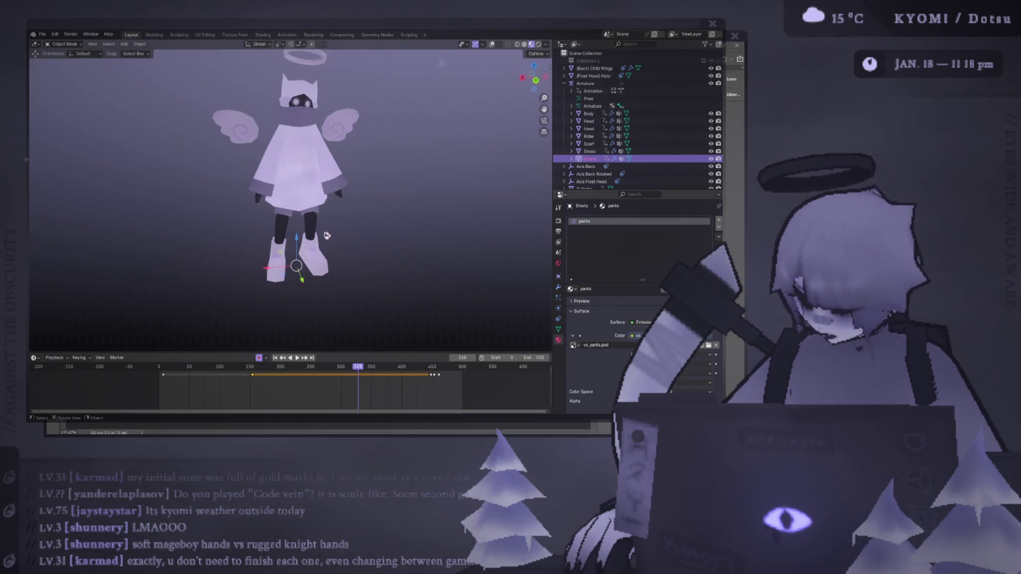
scroll(215, 213, up, 4)
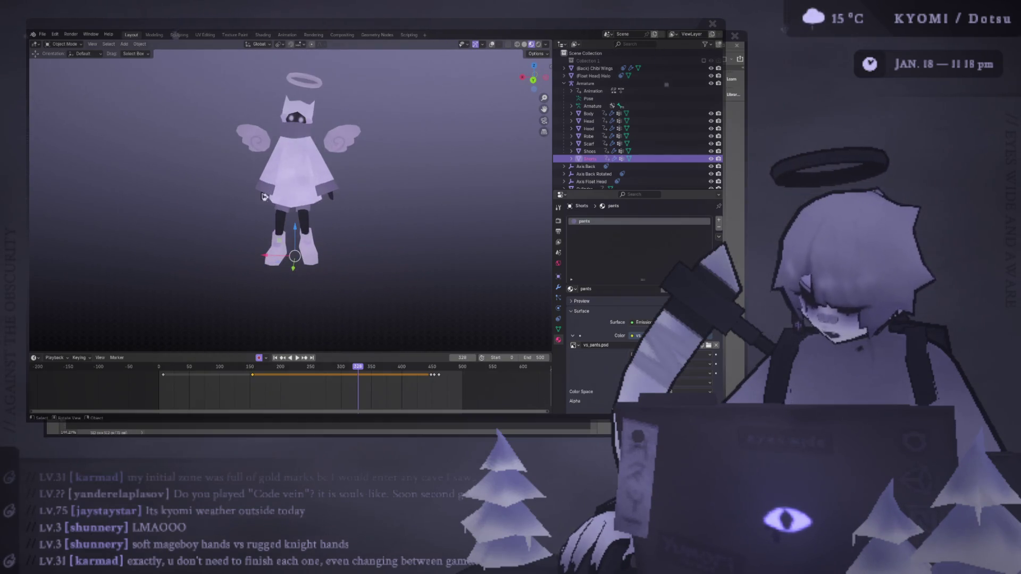
scroll(326, 227, down, 3)
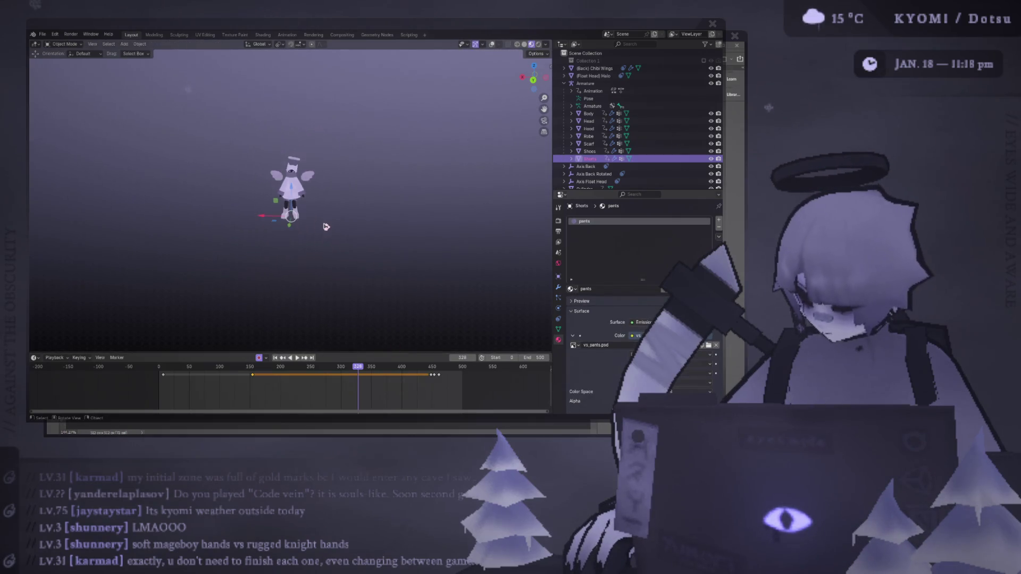
shift+middle_drag(326, 226, 312, 245)
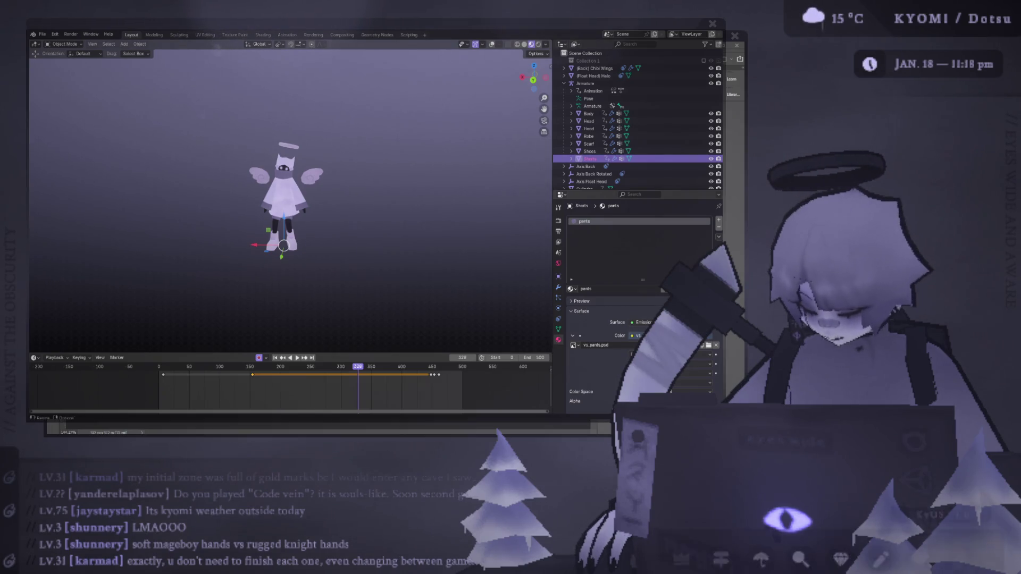
key(alt+Tab)
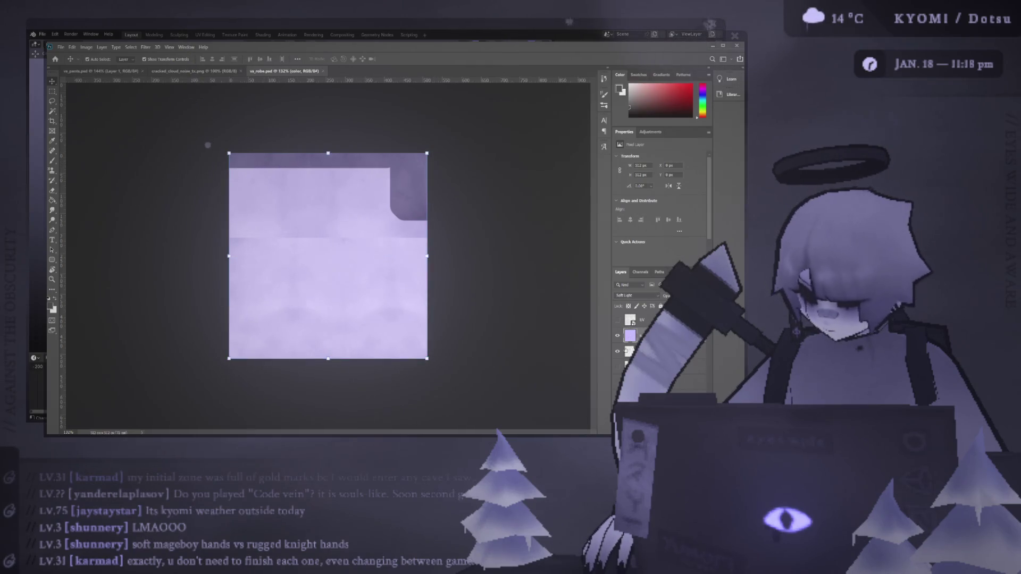
- On the third layer of vs_robe.psd, erase the dark strip along the top edge
click(638, 351)
key(b)
key(e)
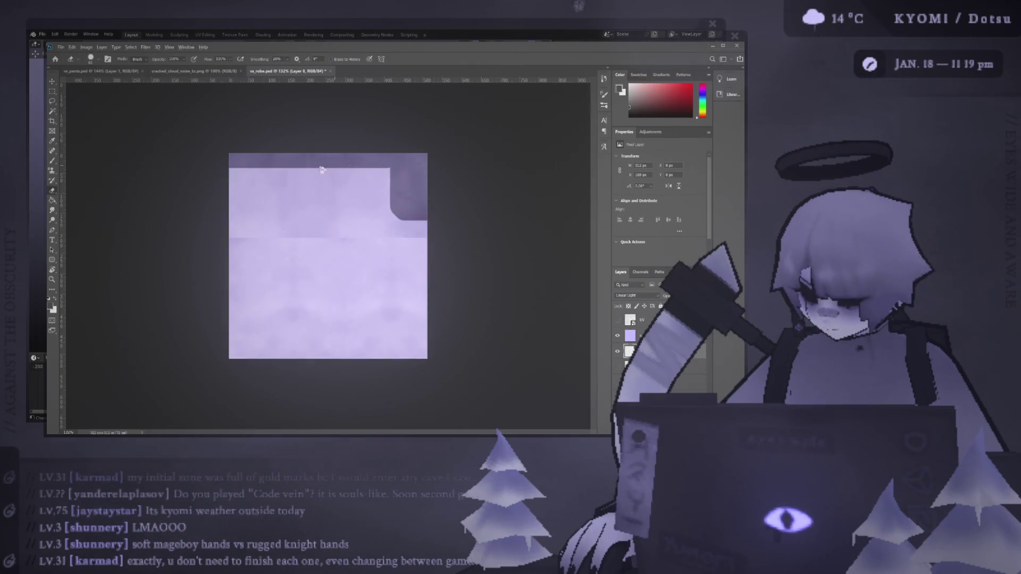
click(376, 167)
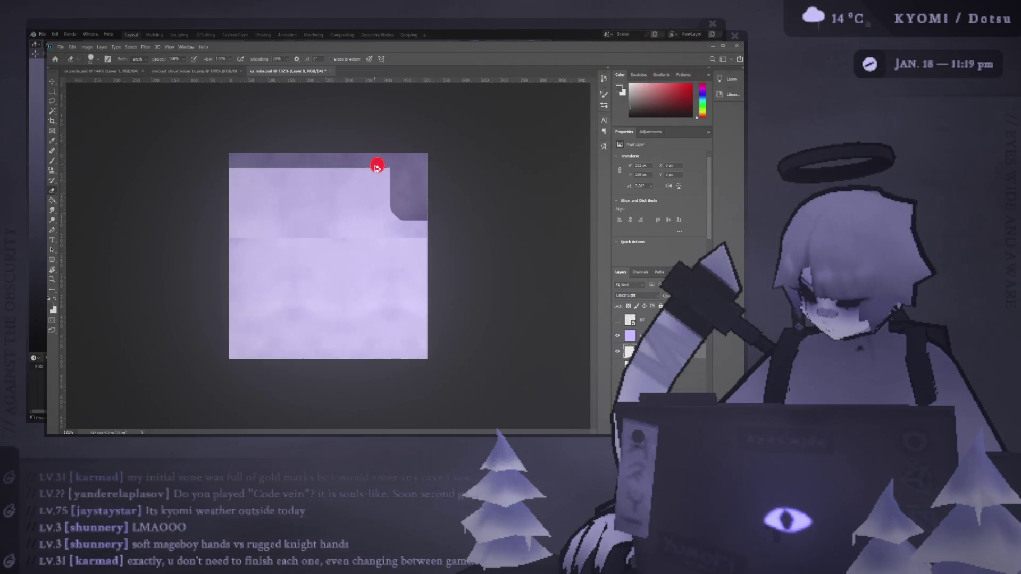
click(382, 170)
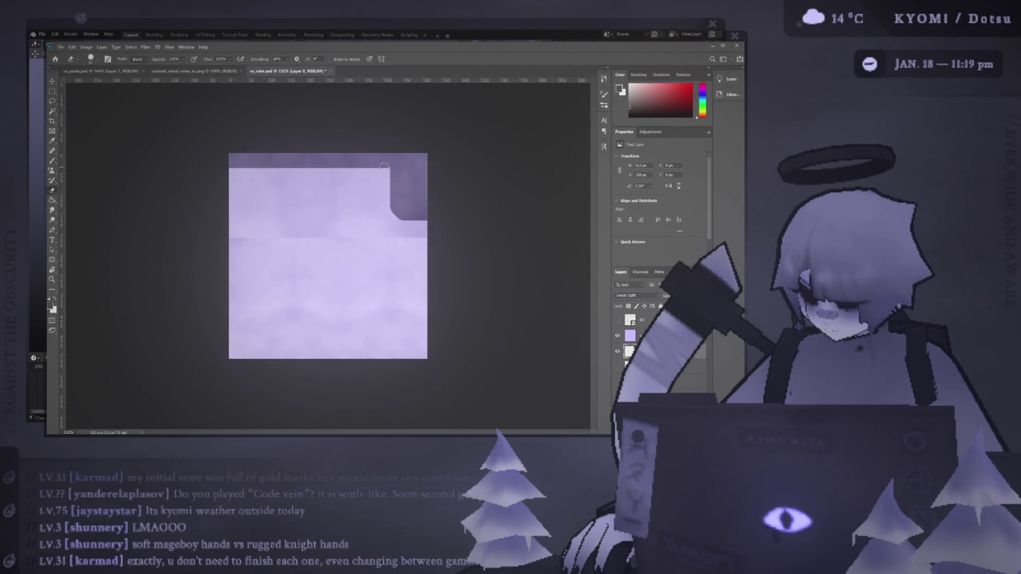
drag(384, 167, 230, 165)
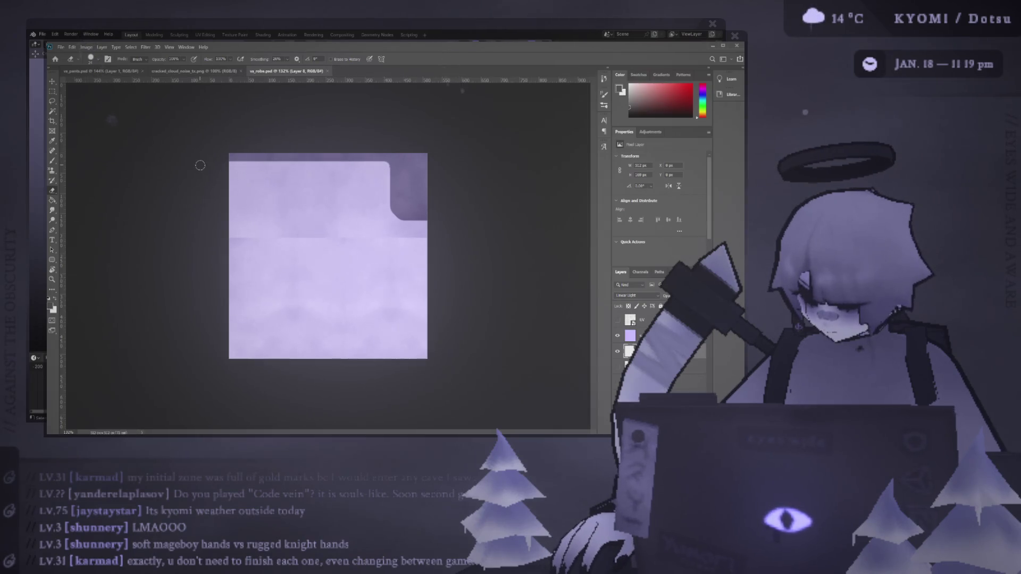
- Preview the erase in Blender's UV Editing view, undo it in Photoshop, then save void_spirit.blend
key(alt+Tab)
click(205, 35)
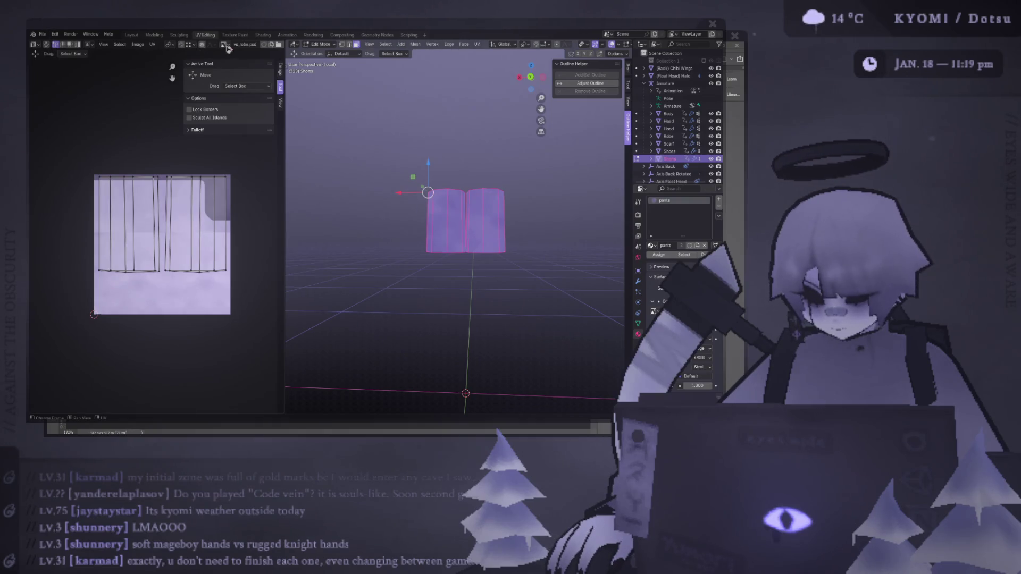
click(131, 35)
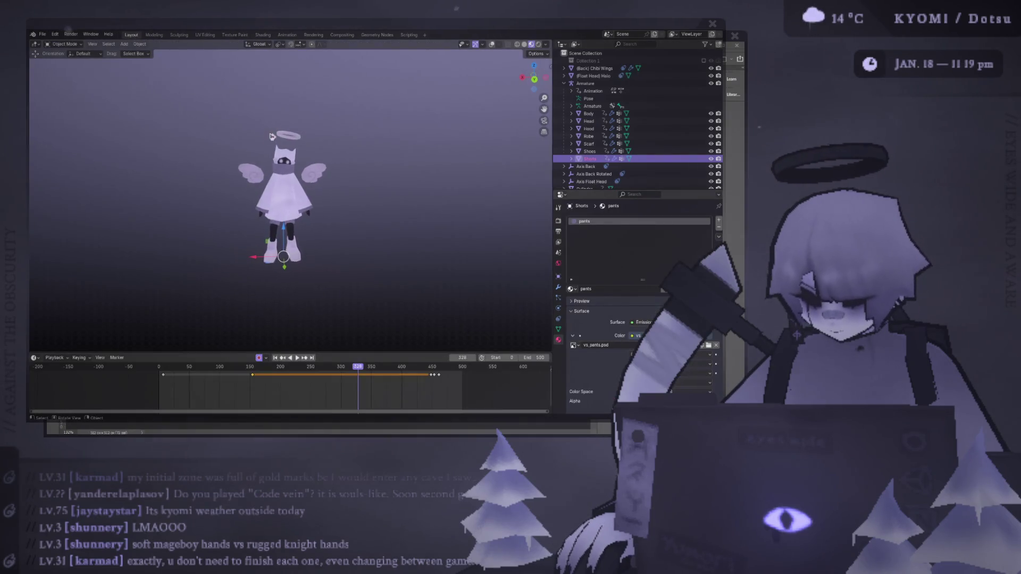
key(alt+Tab)
key(ctrl+z)
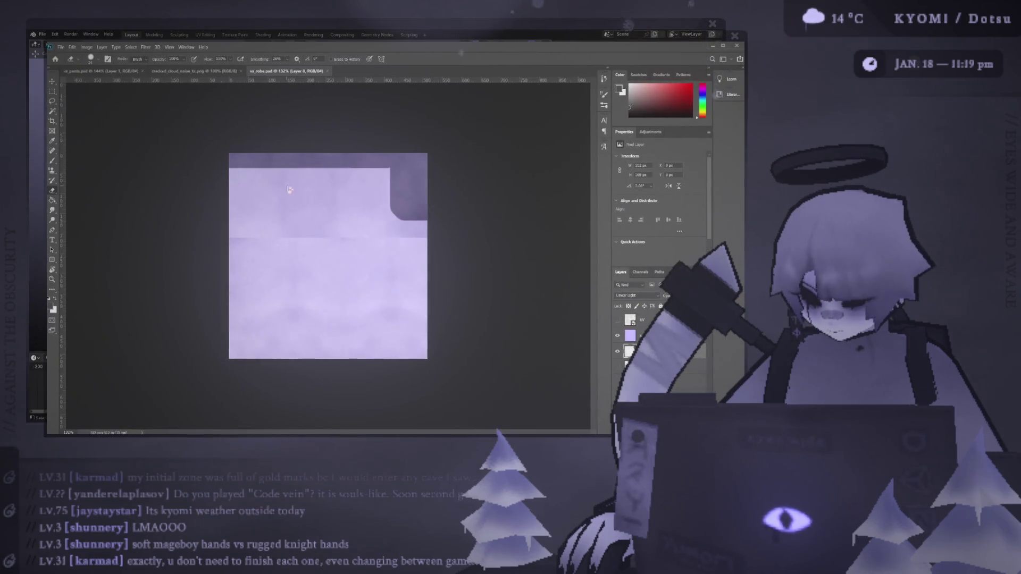
key(alt+Tab)
click(205, 34)
key(ctrl+s)
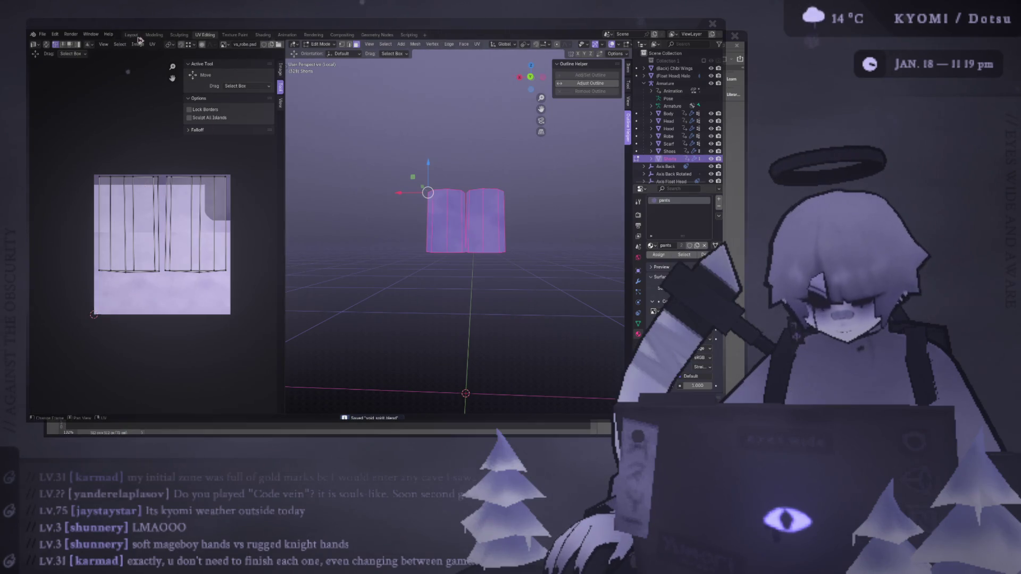
click(132, 35)
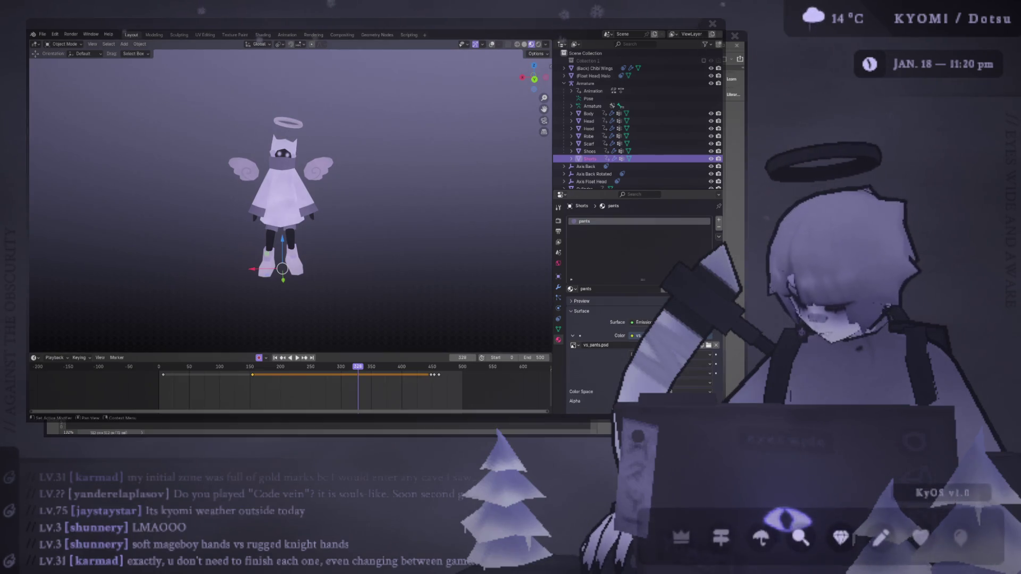
key(alt+Tab)
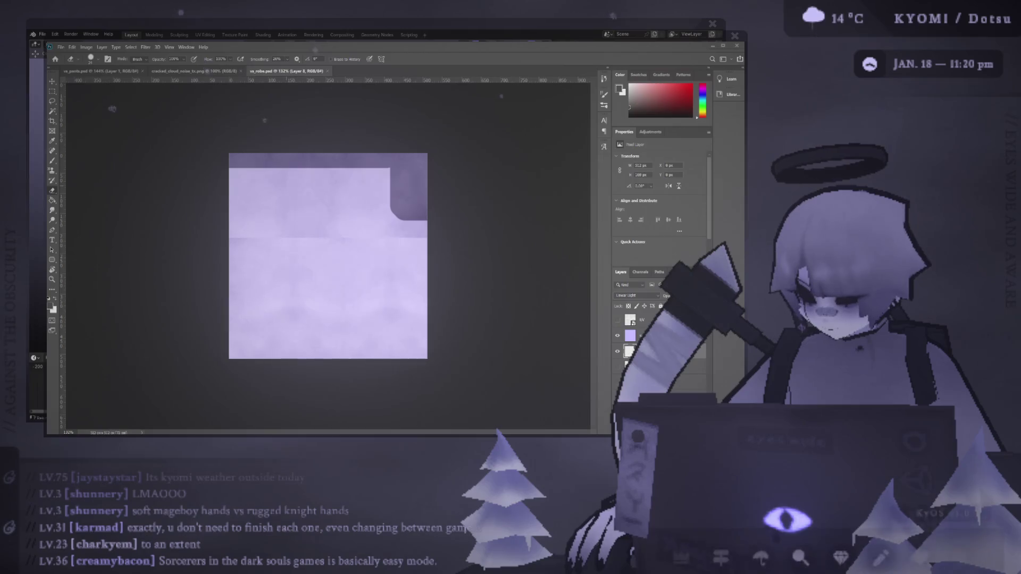
key(alt+Tab)
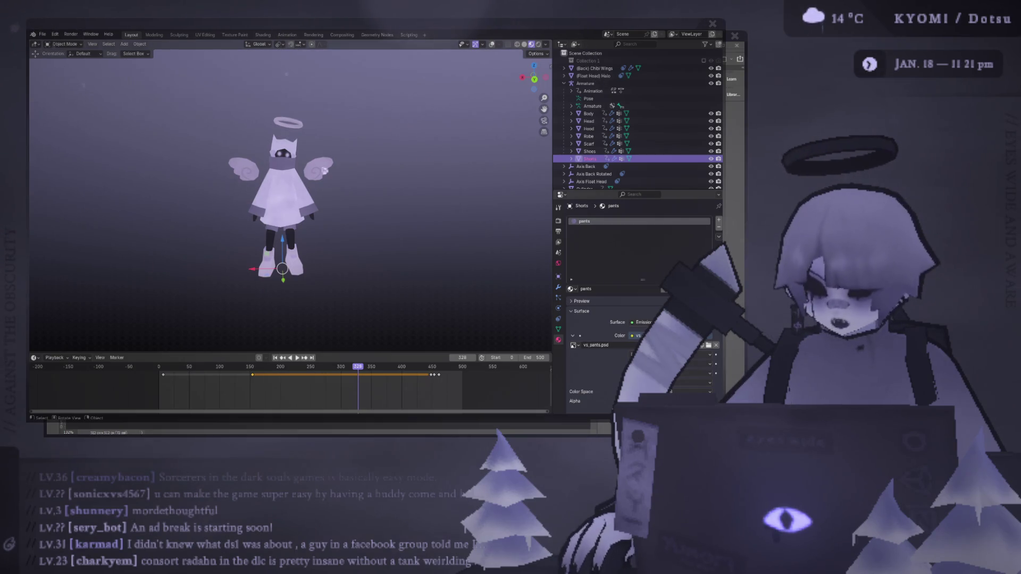
click(327, 164)
- Orbit around and under the character, briefly editing the wings mesh, and save the file
mouse_move(328, 164)
middle_down()
mouse_move(392, 150)
mouse_move(238, 113)
mouse_move(234, 139)
mouse_move(249, 131)
mouse_move(214, 161)
mouse_move(227, 164)
middle_up()
key(ctrl+s)
scroll(228, 163, up, 2)
scroll(228, 167, down, 1)
mouse_move(282, 159)
middle_down()
mouse_move(280, 229)
mouse_move(324, 274)
mouse_move(280, 276)
middle_up()
scroll(278, 212, up, 6)
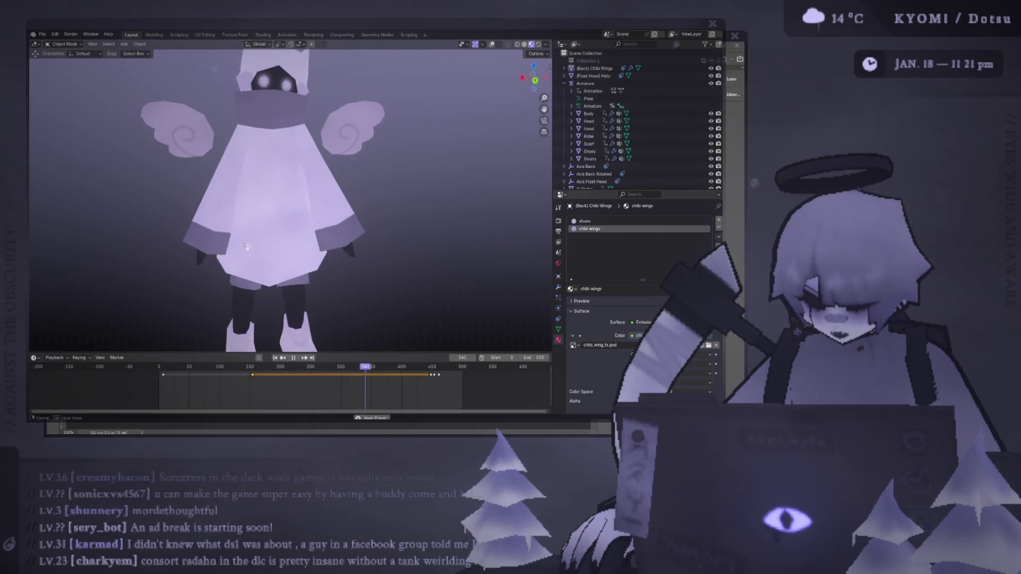
key(Tab)
key(ctrl+s)
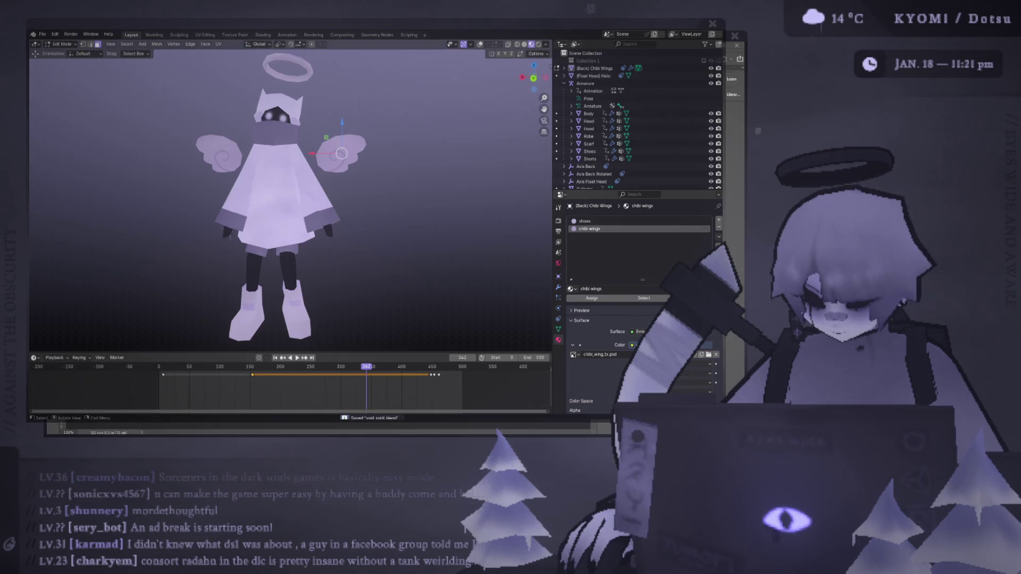
middle_drag(280, 275, 282, 303)
- Glance at the robe texture in Photoshop, then leave Edit Mode and select the Shoes
key(alt+Tab)
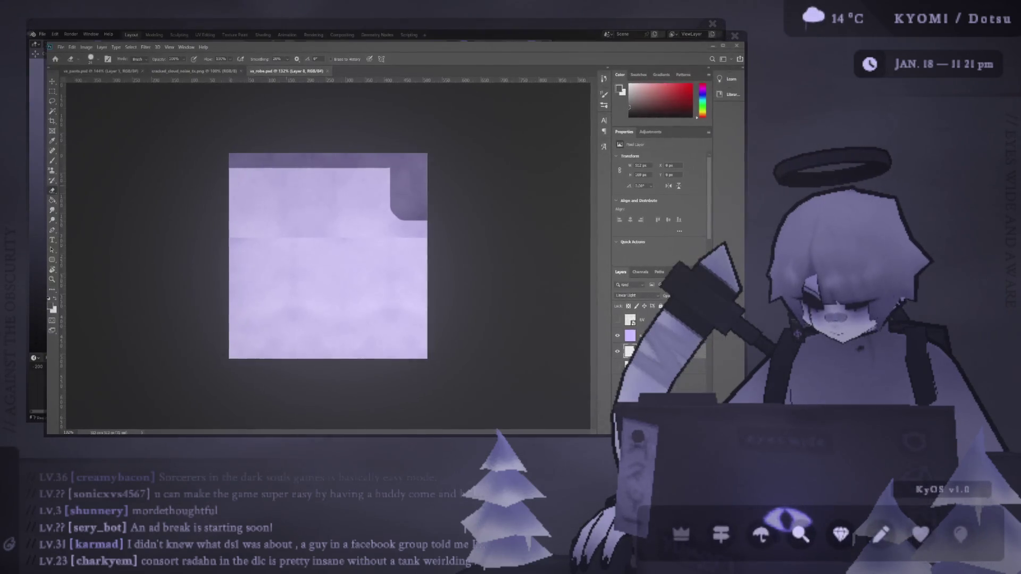
key(alt+Tab)
middle_drag(198, 269, 198, 246)
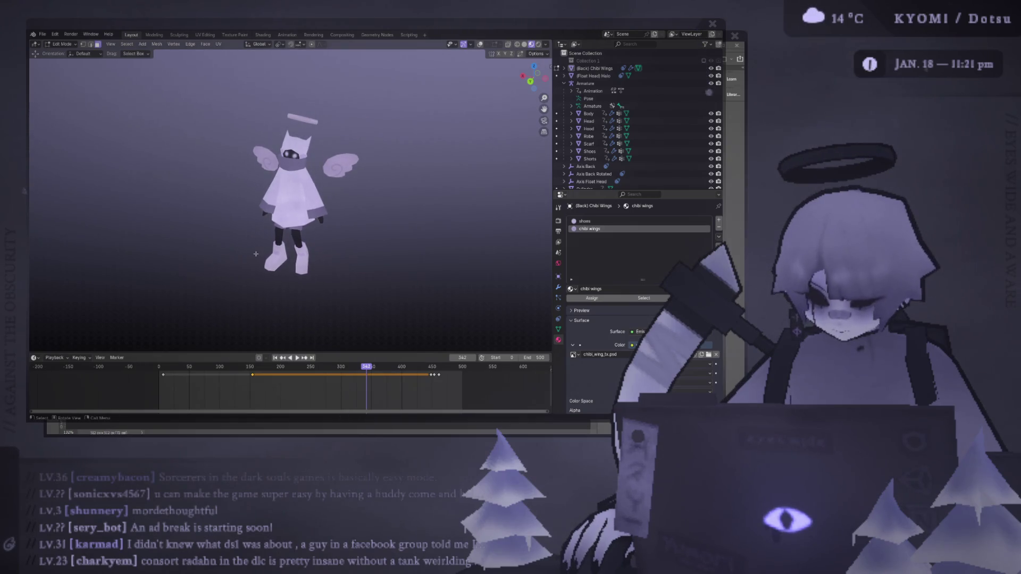
key(Tab)
click(273, 260)
mouse_move(372, 244)
middle_down()
mouse_move(312, 144)
mouse_move(300, 158)
mouse_move(333, 138)
mouse_move(383, 143)
mouse_move(244, 228)
mouse_move(402, 222)
mouse_move(329, 223)
middle_up()
- Select the Scarf and Hood with overlays restored, isolate them in Local View, and enter Edit Mode
click(312, 144)
scroll(312, 144, up, 3)
click(492, 45)
shift+click(300, 158)
key(KP_Divide)
key(Tab)
key(Tab)
key(Tab)
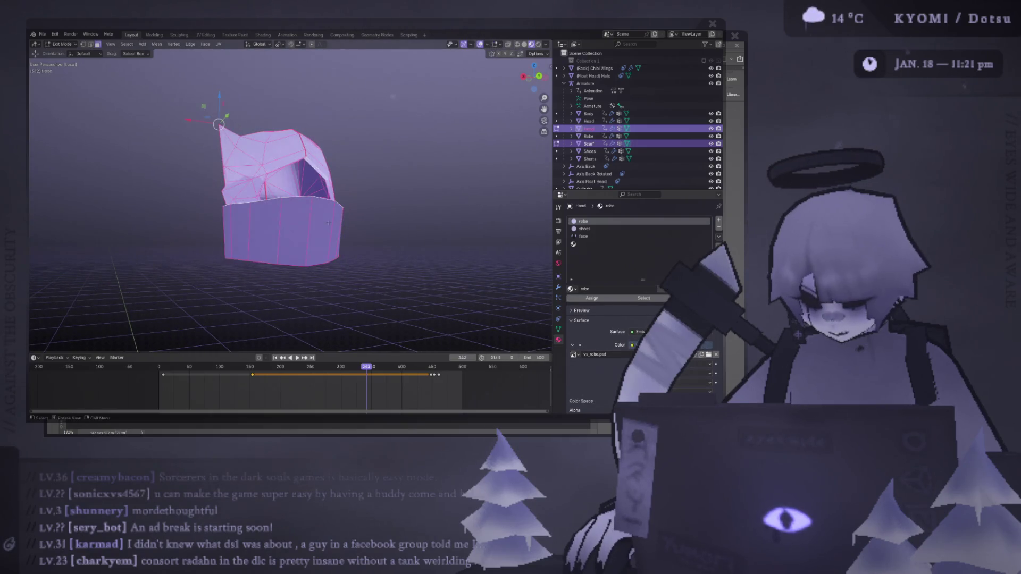
- Select the entire scarf mesh with Ctrl+L and view it straight from behind
middle_drag(251, 222, 282, 233)
alt+click(282, 242)
key(ctrl+l)
key(ctrl+KP_1)
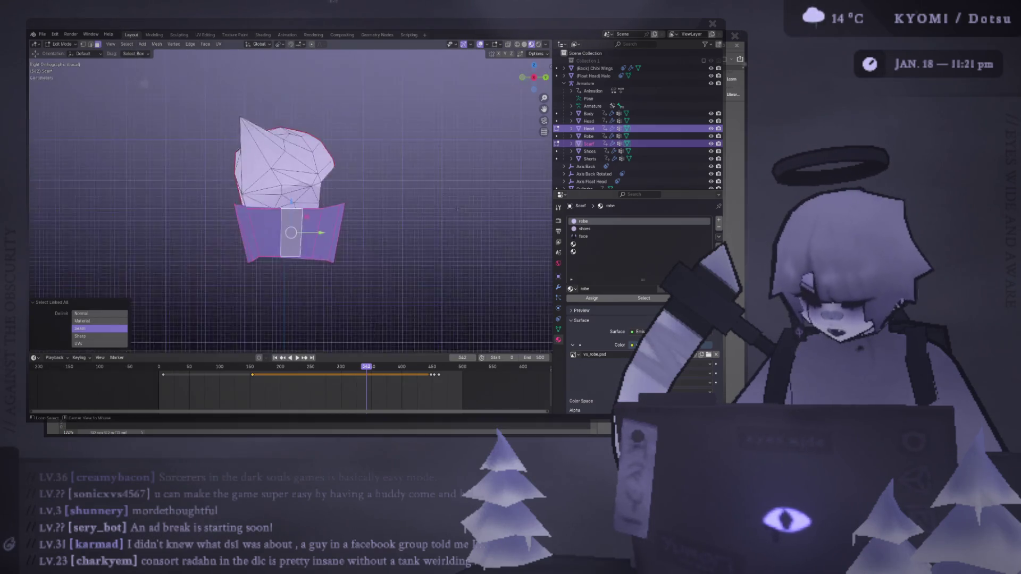
- Unwrap the scarf with Project from View and show its UVs in the UV Editing workspace
key(ctrl+f)
mouse_move(277, 296)
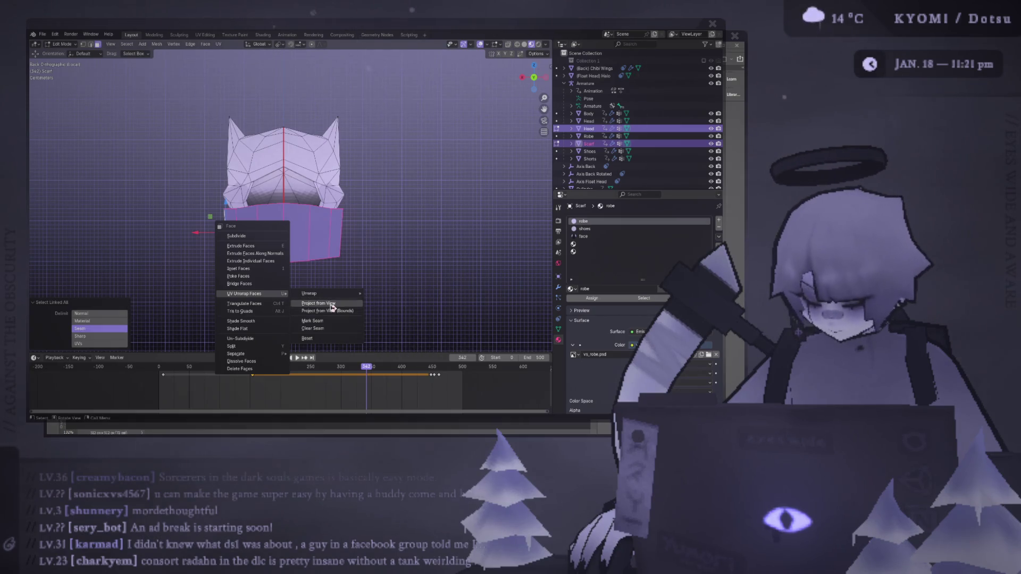
click(330, 305)
right_click(228, 283)
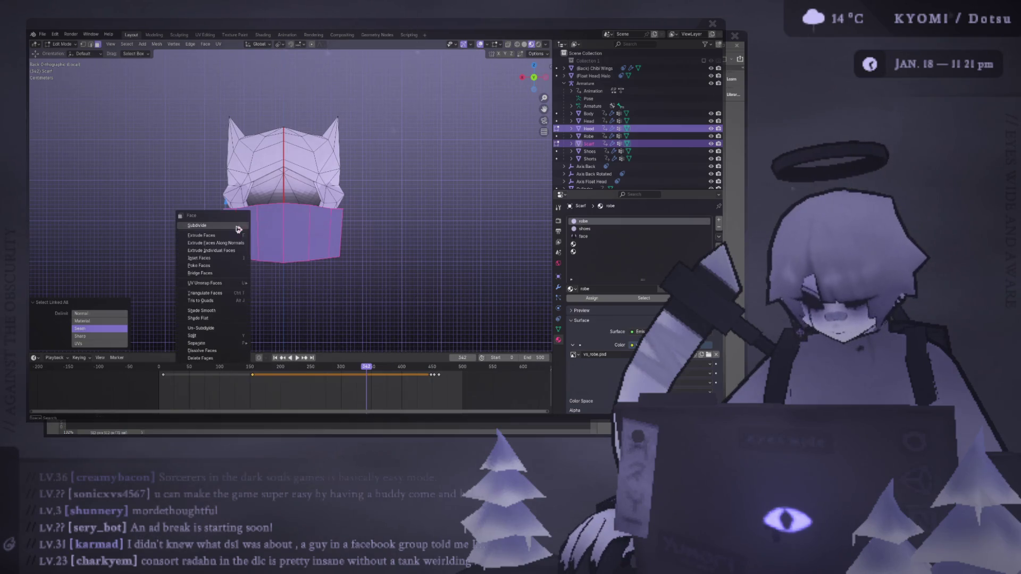
mouse_move(242, 284)
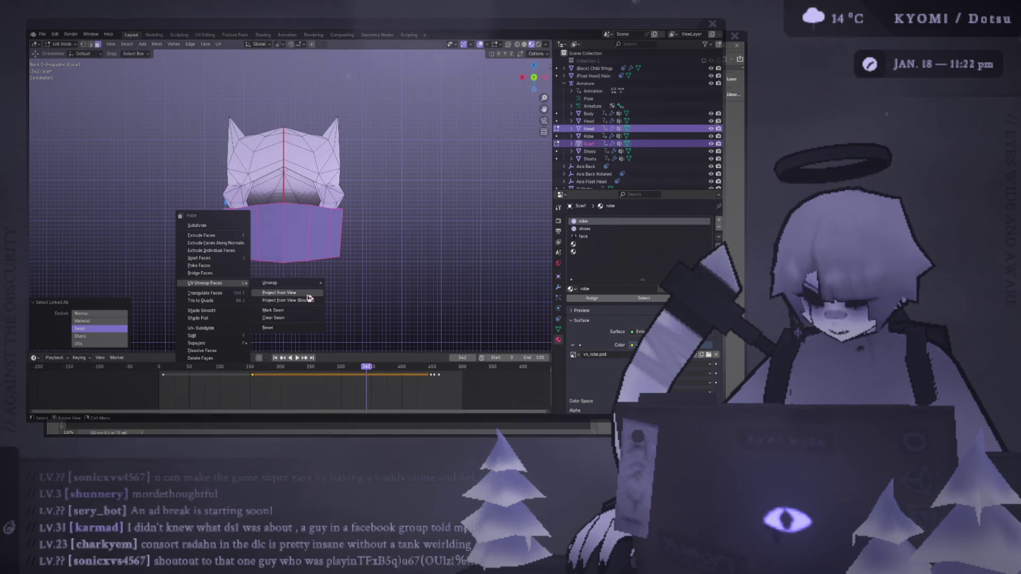
click(307, 294)
click(212, 36)
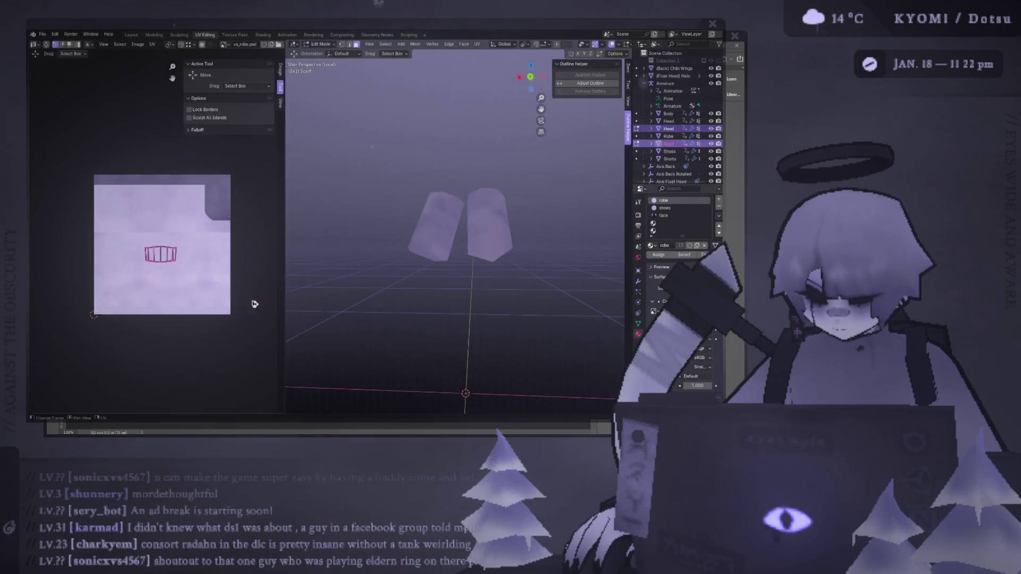
- Enlarge the scarf's UV island on the robe texture
key(s)
click(287, 239)
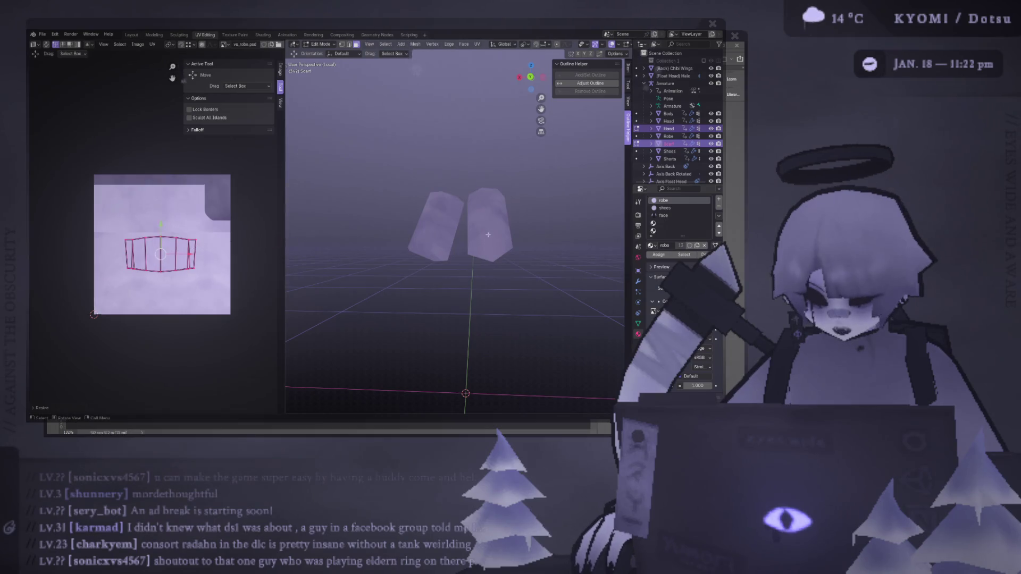
scroll(474, 230, down, 1)
- Switch editing to the hood in back orthographic view, select all of it, and isolate it
key(KP_Divide)
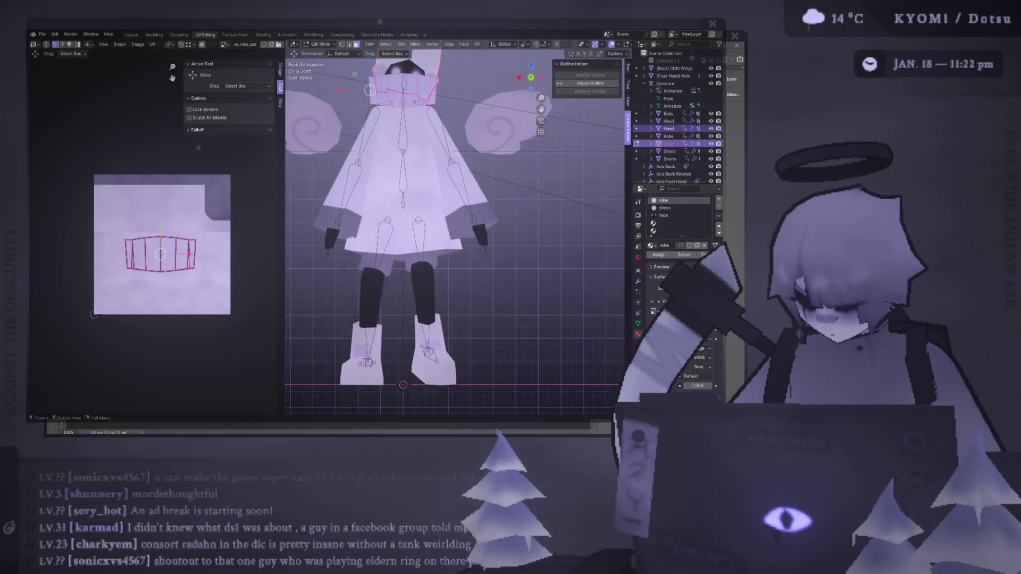
key(ctrl+KP_1)
key(alt+q)
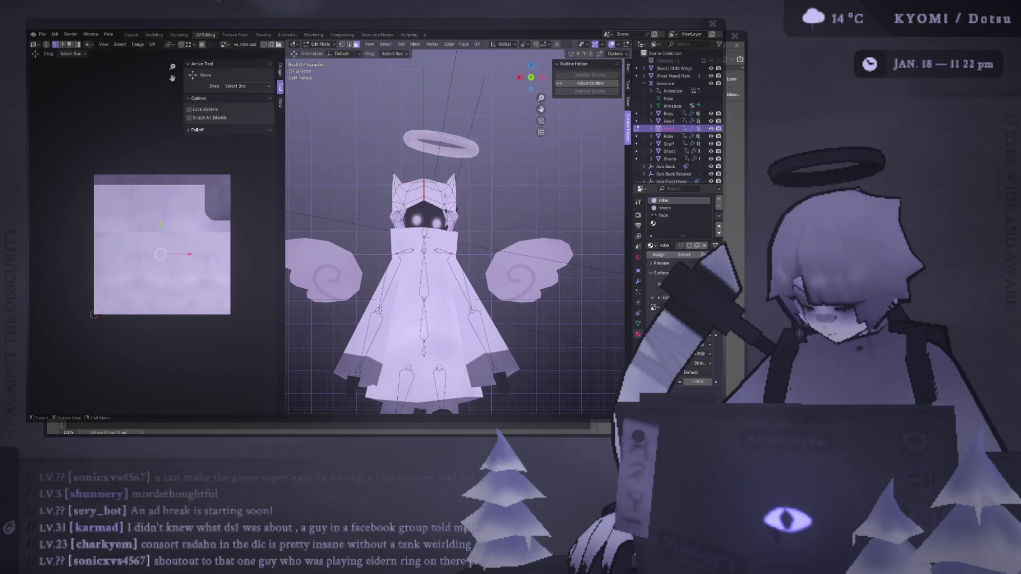
key(a)
key(KP_Divide)
scroll(417, 221, down, 2)
alt+middle_drag(417, 222, 445, 254)
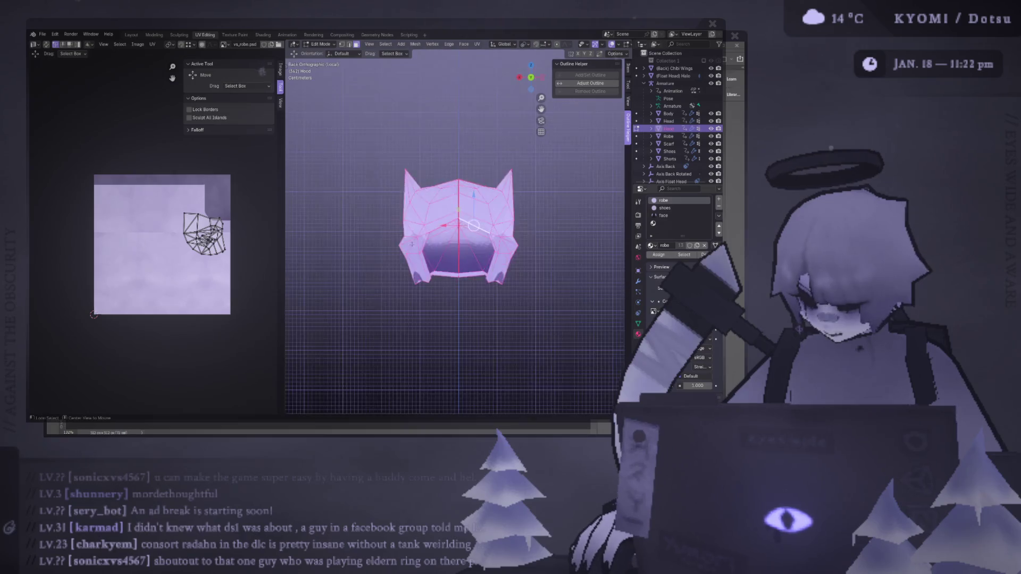
scroll(445, 254, up, 2)
- Project the hood's UVs from the back view, then shrink the island and move it up-left
key(ctrl+f)
mouse_move(448, 256)
click(515, 264)
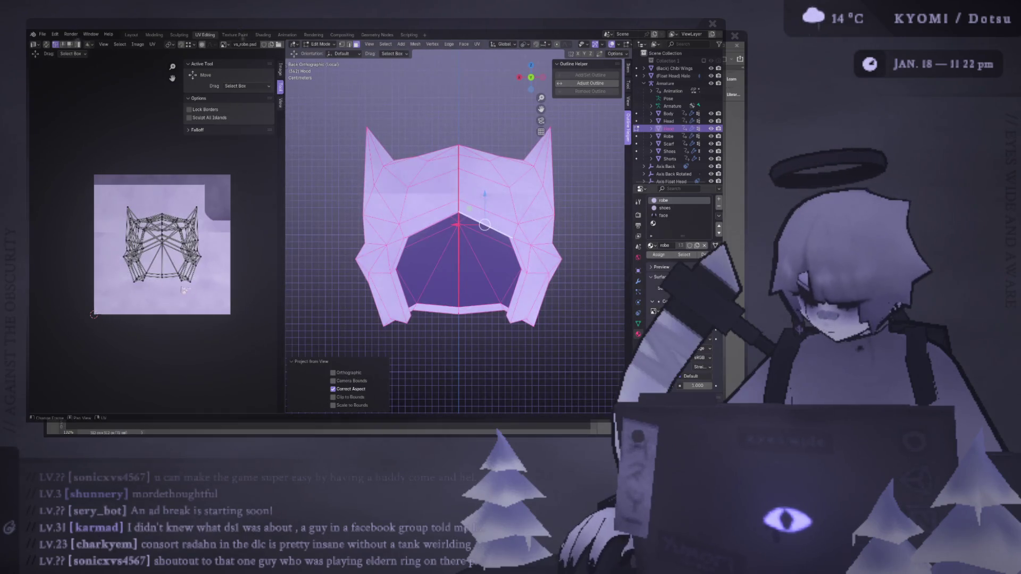
drag(77, 189, 77, 189)
key(s)
key(g)
click(256, 243)
- Assign the robe material to the hood, then enlarge its UV island and move it up-right
middle_drag(319, 240, 328, 264)
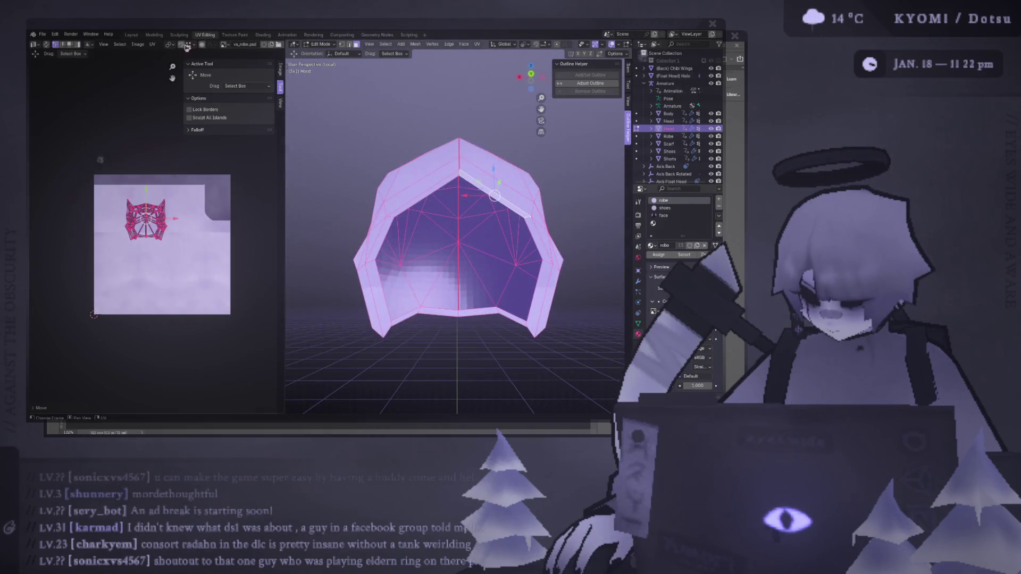
click(659, 255)
key(s)
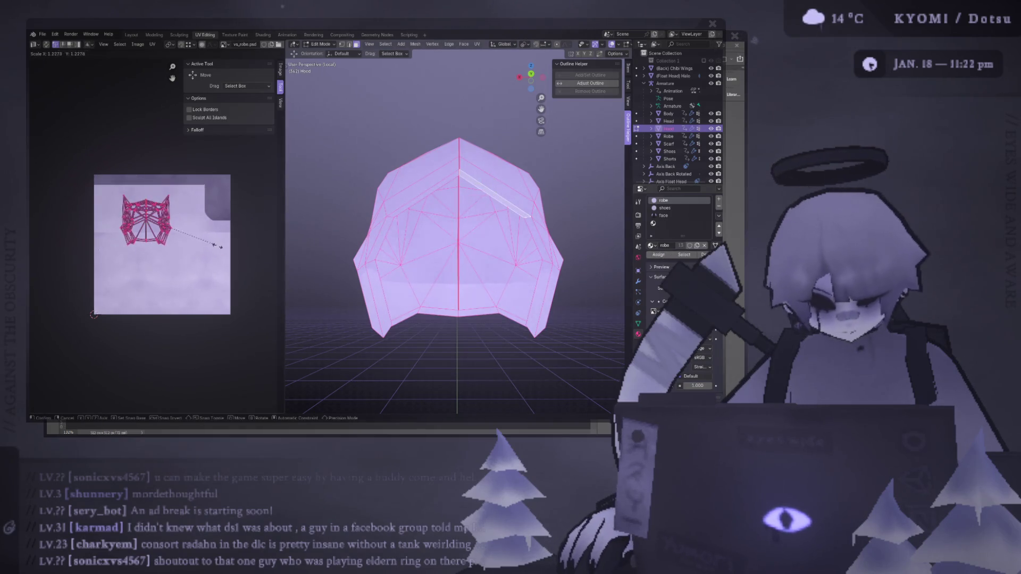
click(235, 247)
key(g)
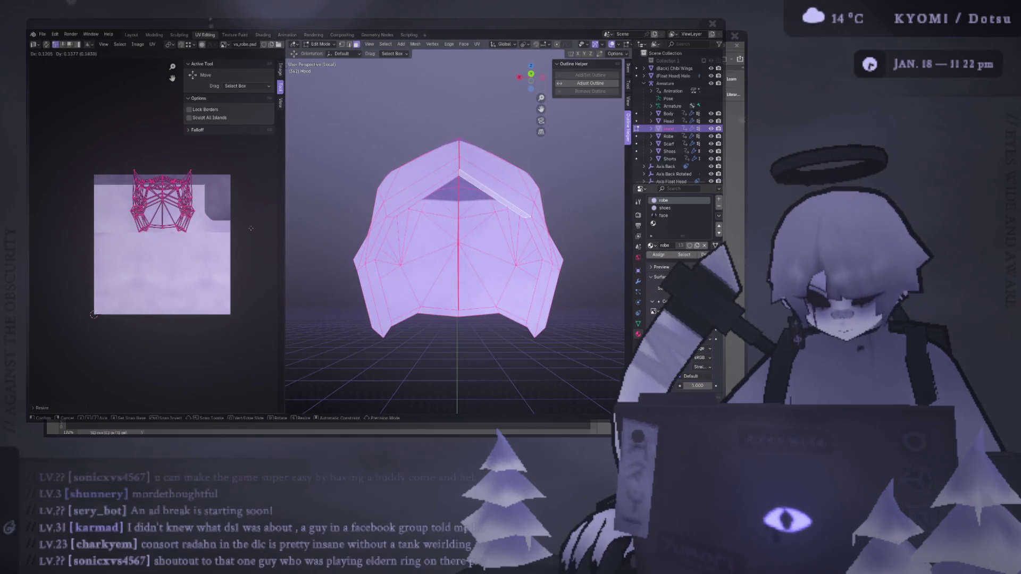
click(250, 228)
- Fine-tune the hood's UV island size over the robe texture's upper area
key(Tab)
mouse_move(319, 250)
middle_down()
mouse_move(334, 234)
mouse_move(374, 282)
mouse_move(337, 312)
mouse_move(258, 264)
middle_up()
click(333, 234)
key(Tab)
scroll(259, 264, up, 2)
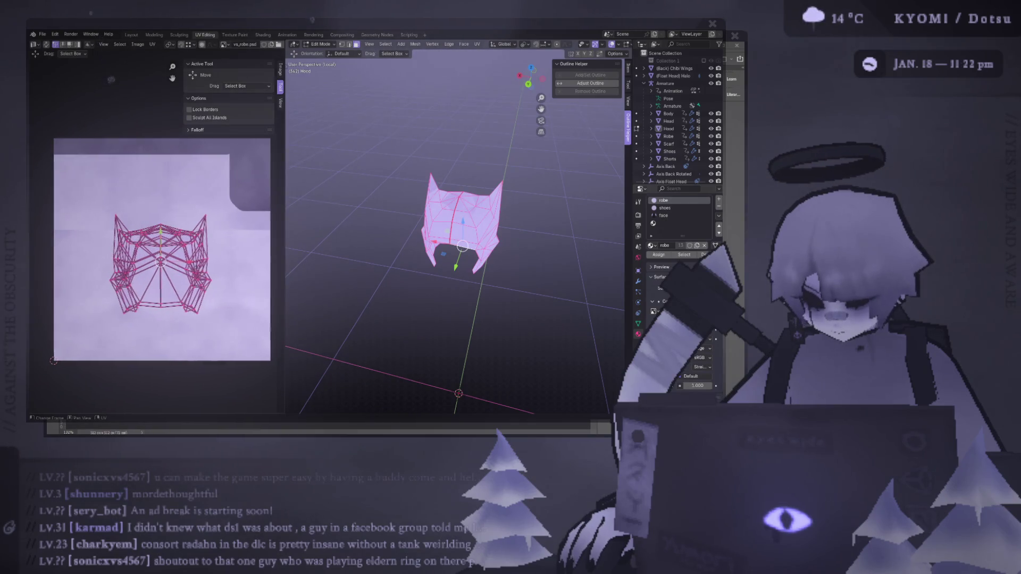
key(s)
click(235, 284)
key(s)
click(225, 270)
mouse_move(404, 250)
middle_down()
mouse_move(427, 219)
mouse_move(405, 254)
mouse_move(481, 210)
mouse_move(421, 217)
mouse_move(419, 293)
mouse_move(495, 269)
mouse_move(469, 275)
middle_up()
scroll(420, 229, up, 3)
scroll(505, 199, up, 5)
scroll(504, 199, down, 6)
- Save void_spirit.blend, shrink the hood's UV island to two-thirds, and show the whole character
key(ctrl+s)
key(s)
click(234, 306)
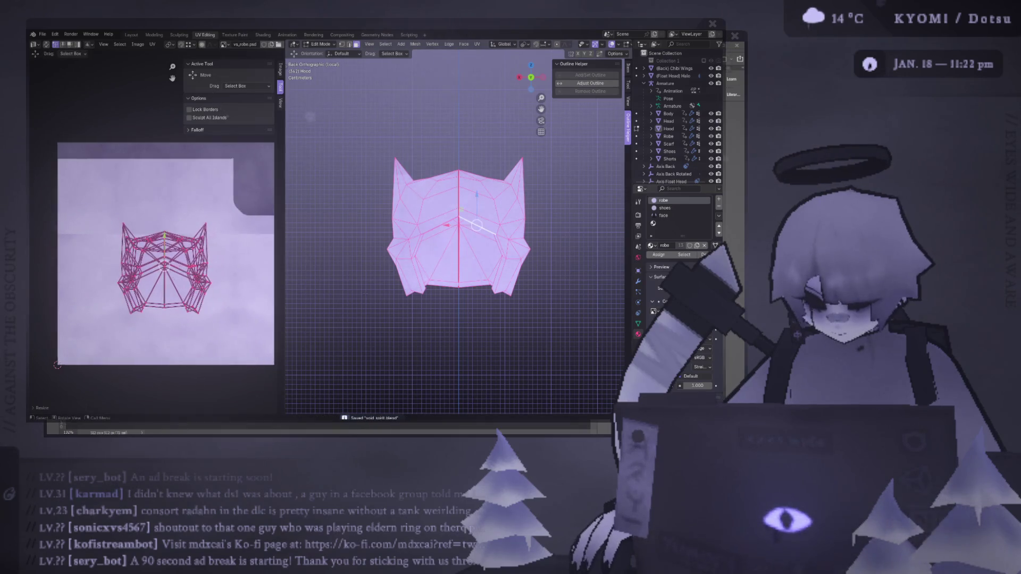
key(KP_Divide)
key(Tab)
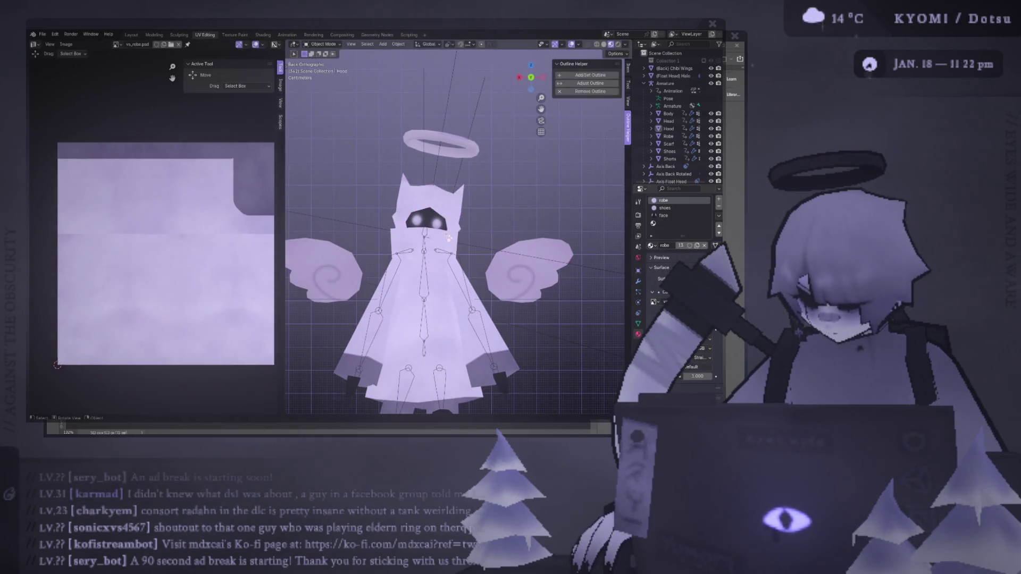
- Check the robe texture in Photoshop and return to Blender
key(Tab)
scroll(250, 229, down, 1)
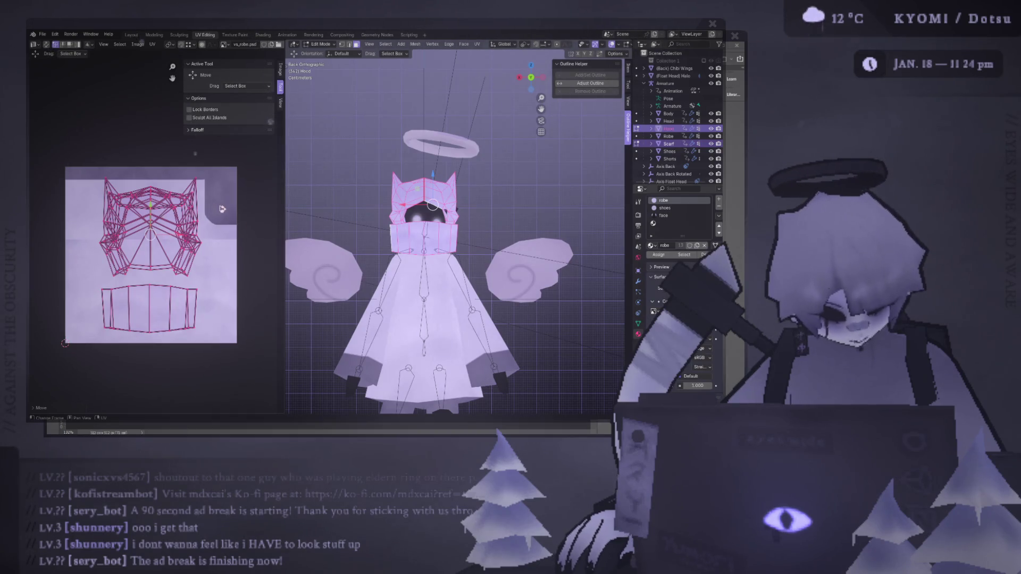
key(alt+Tab)
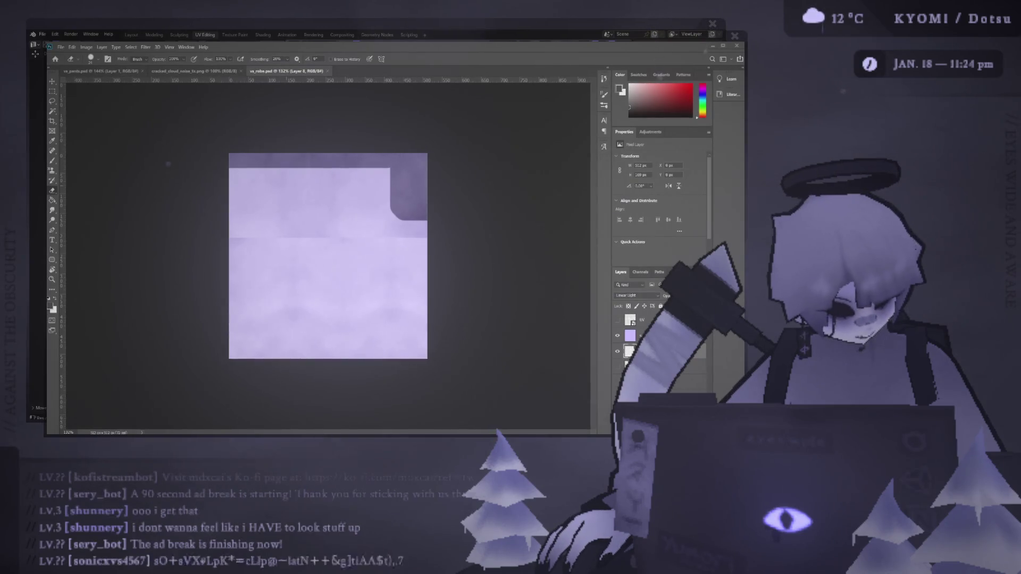
key(alt+Tab)
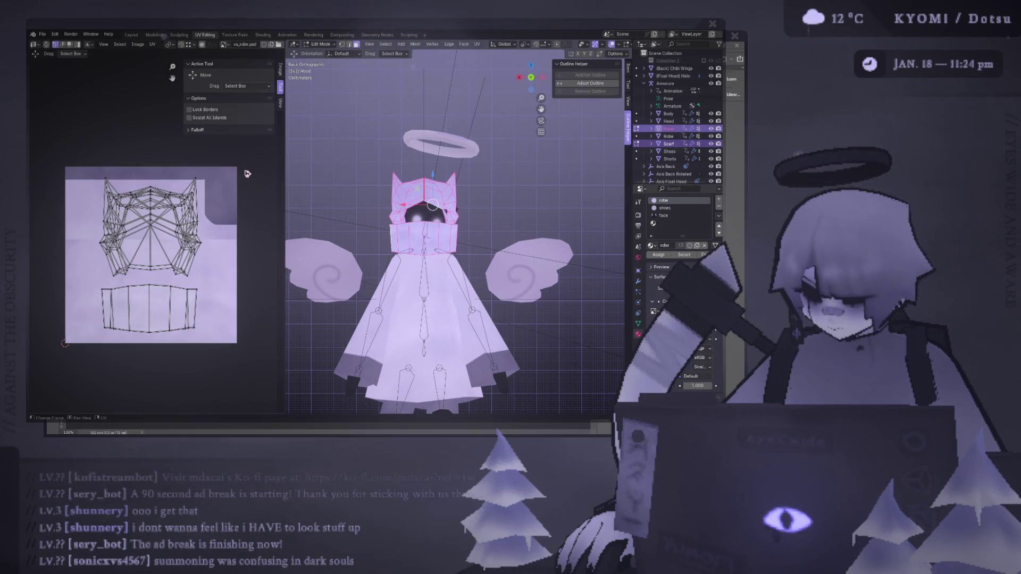
- Select the hood and enter Edit Mode to show its UVs over vs_robe.psd
key(Tab)
middle_drag(388, 164, 369, 213)
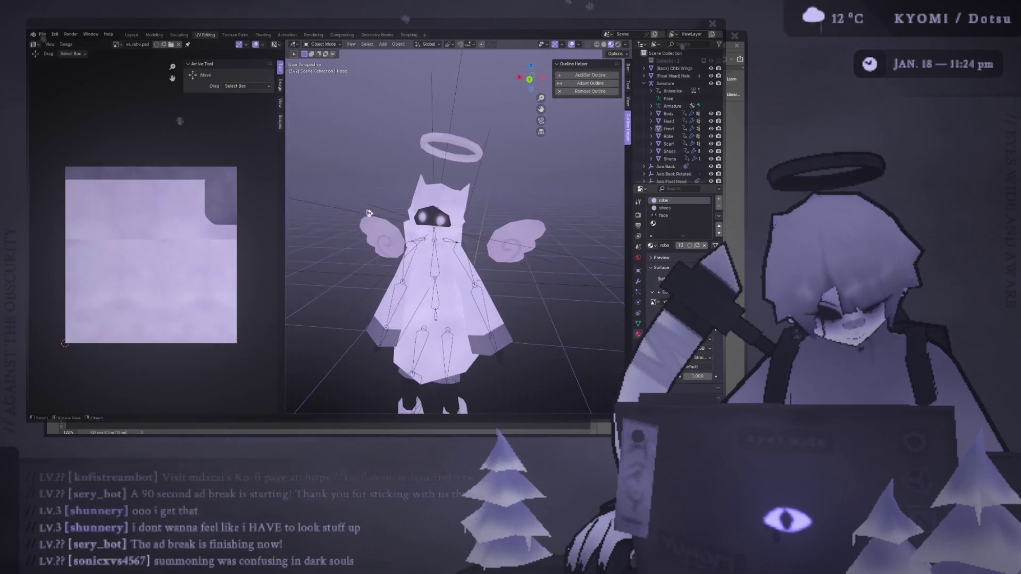
click(368, 227)
mouse_move(404, 250)
middle_down()
mouse_move(424, 259)
mouse_move(344, 262)
mouse_move(381, 197)
mouse_move(381, 223)
mouse_move(425, 223)
mouse_move(393, 226)
middle_up()
click(382, 197)
key(Tab)
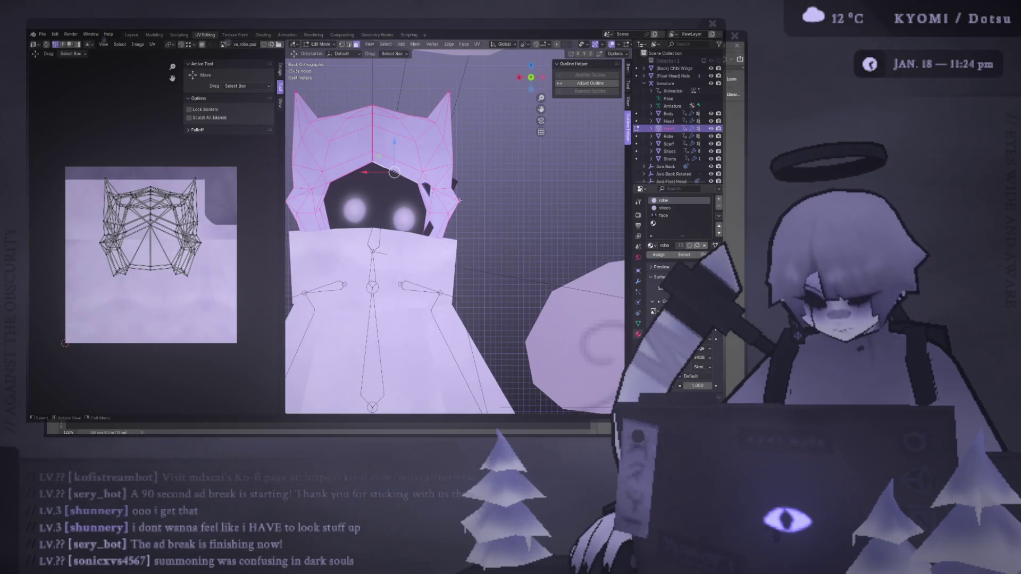
click(637, 144)
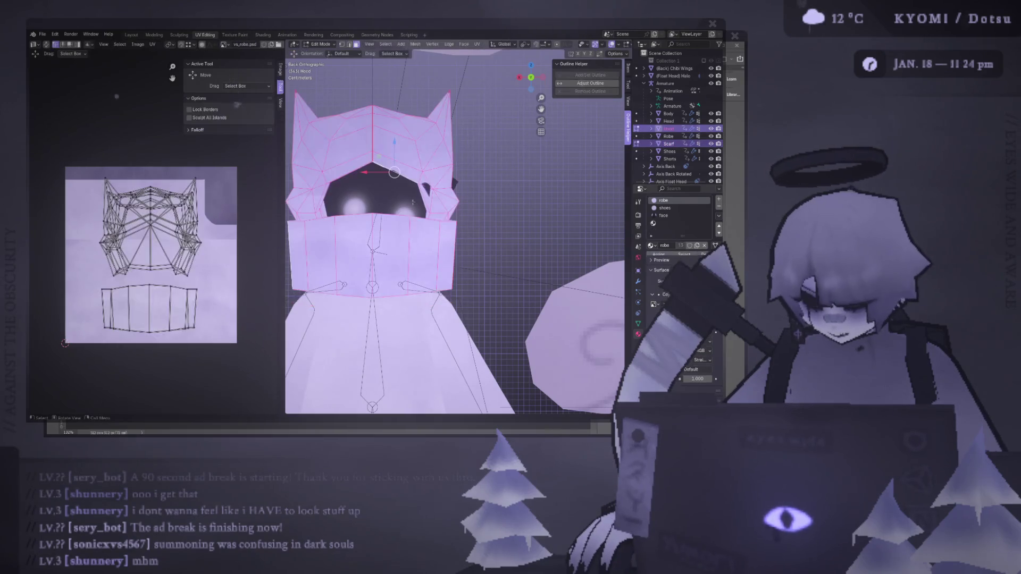
scroll(156, 237, down, 2)
key(a)
drag(59, 181, 197, 307)
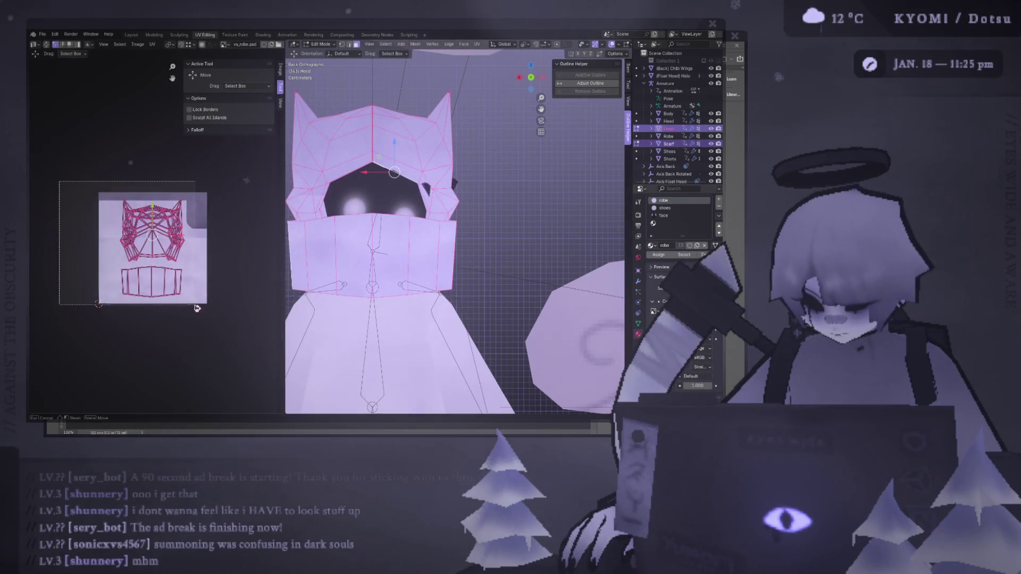
scroll(196, 308, up, 3)
key(s)
click(254, 300)
key(Tab)
middle_drag(404, 240, 466, 299)
scroll(466, 299, up, 3)
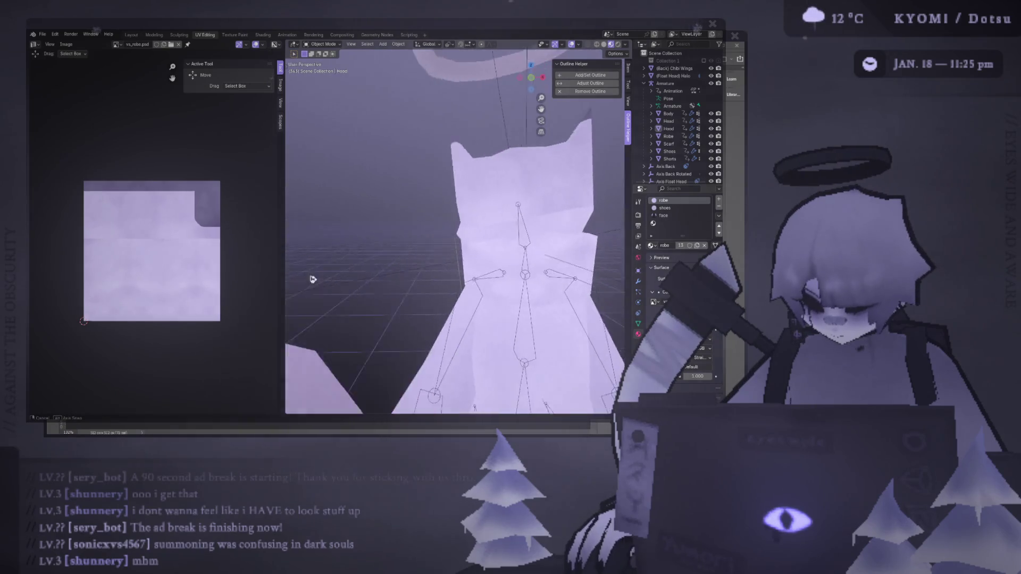
scroll(314, 216, down, 5)
key(Tab)
scroll(436, 239, up, 2)
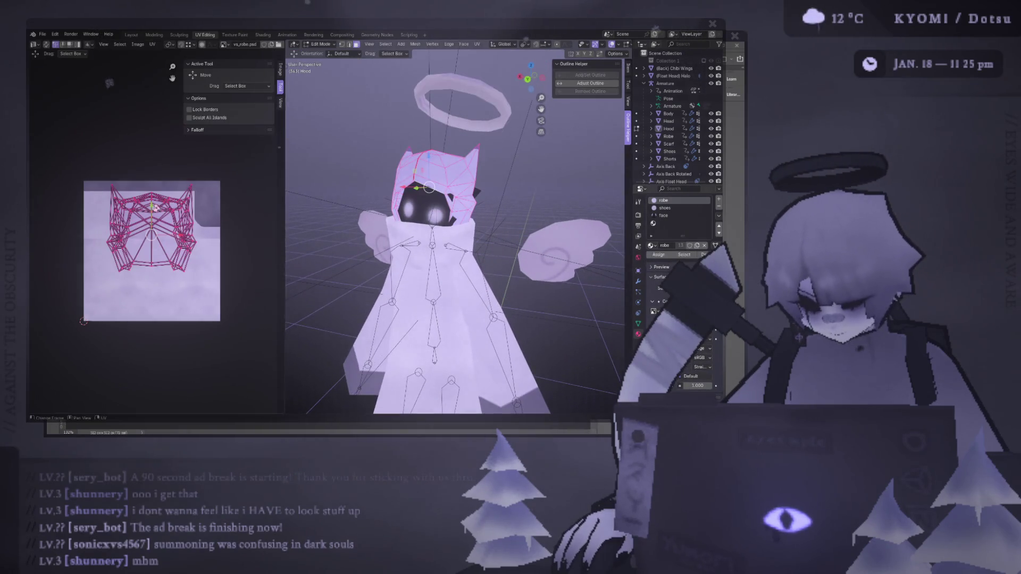
scroll(156, 207, up, 2)
middle_drag(329, 239, 297, 234)
key(s)
click(270, 240)
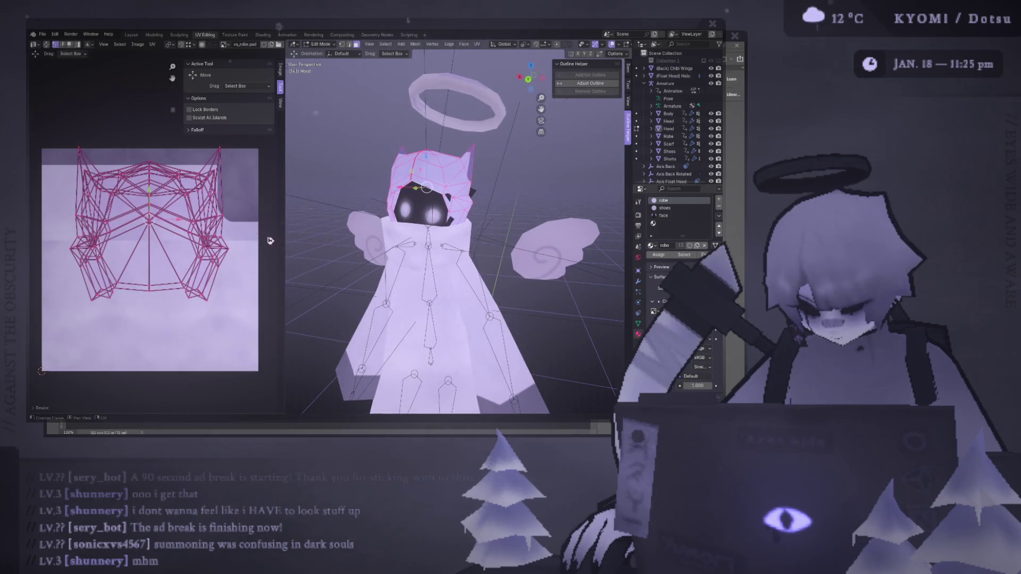
drag(174, 220, 158, 219)
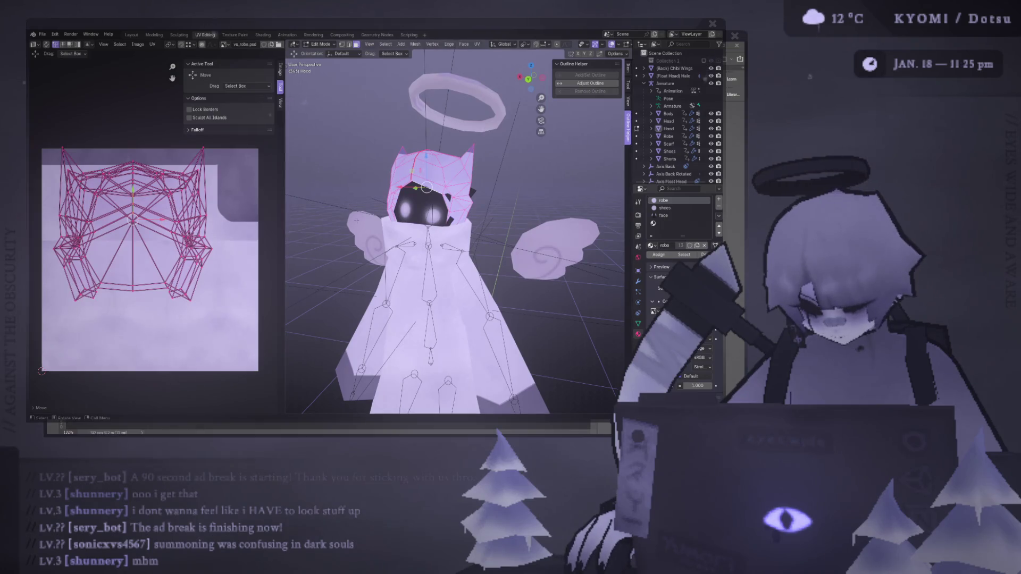
scroll(357, 220, down, 5)
scroll(186, 200, up, 2)
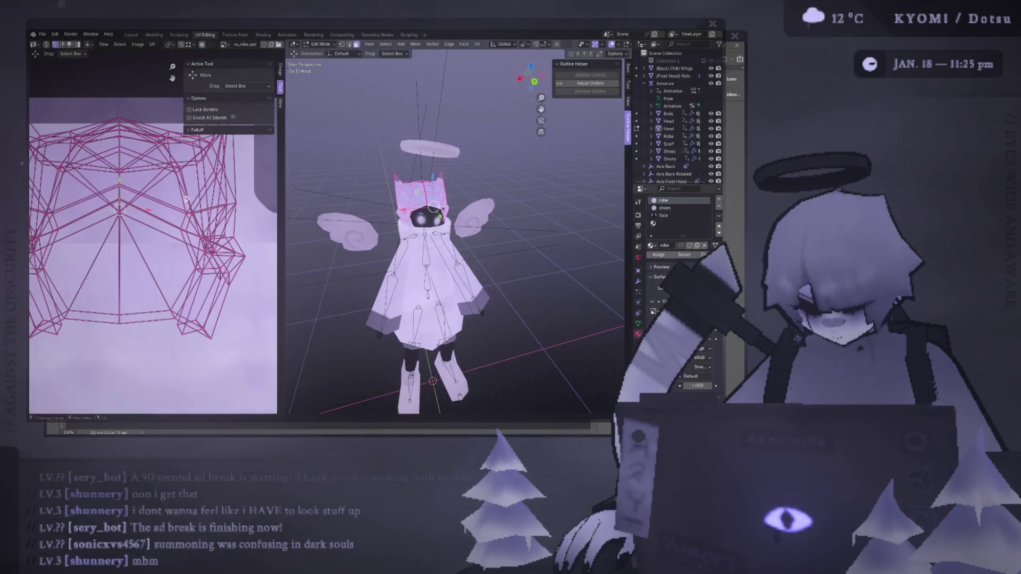
scroll(154, 245, down, 3)
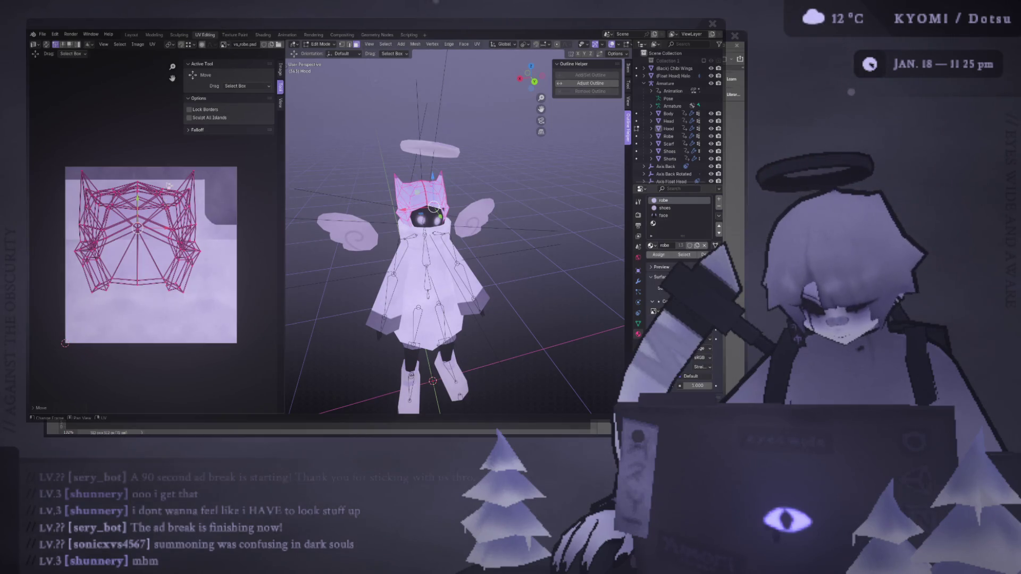
key(s)
click(237, 225)
mouse_move(341, 239)
middle_down()
mouse_move(369, 244)
mouse_move(489, 218)
middle_up()
key(Tab)
mouse_move(434, 249)
middle_down()
mouse_move(327, 252)
mouse_move(420, 201)
middle_up()
key(Tab)
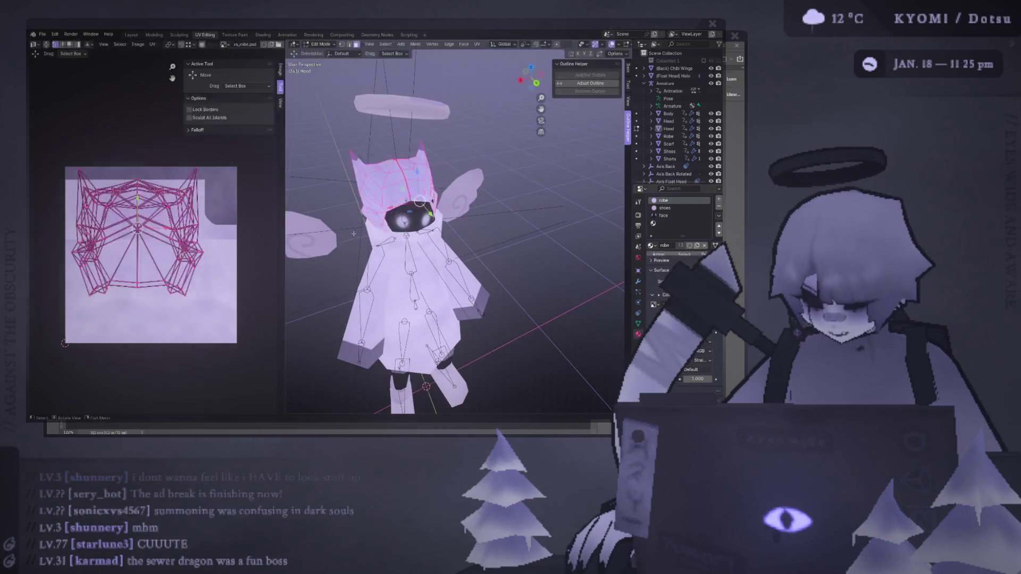
key(s)
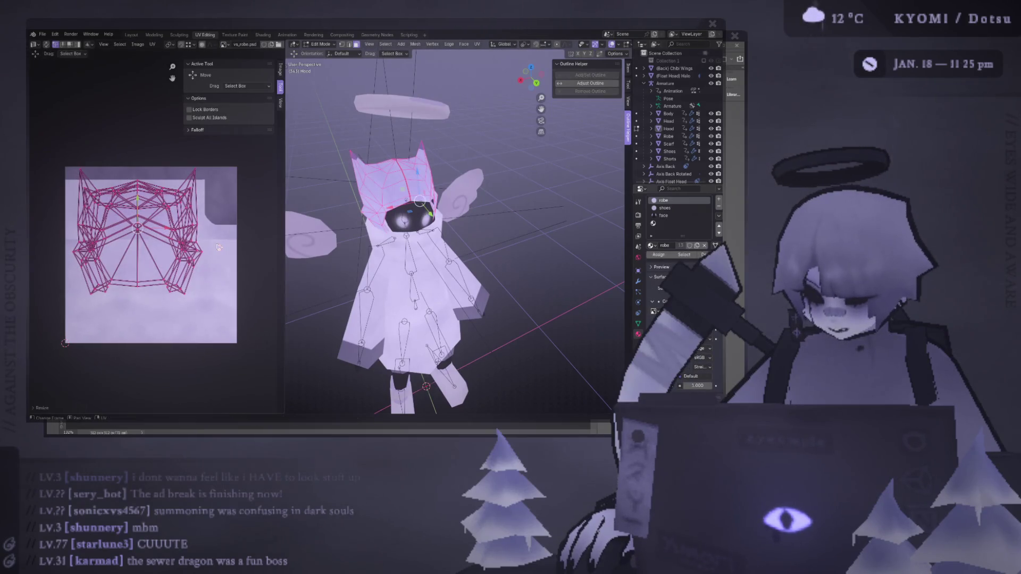
key(Tab)
mouse_move(405, 192)
middle_down()
mouse_move(399, 183)
mouse_move(431, 230)
middle_up()
scroll(431, 230, up, 6)
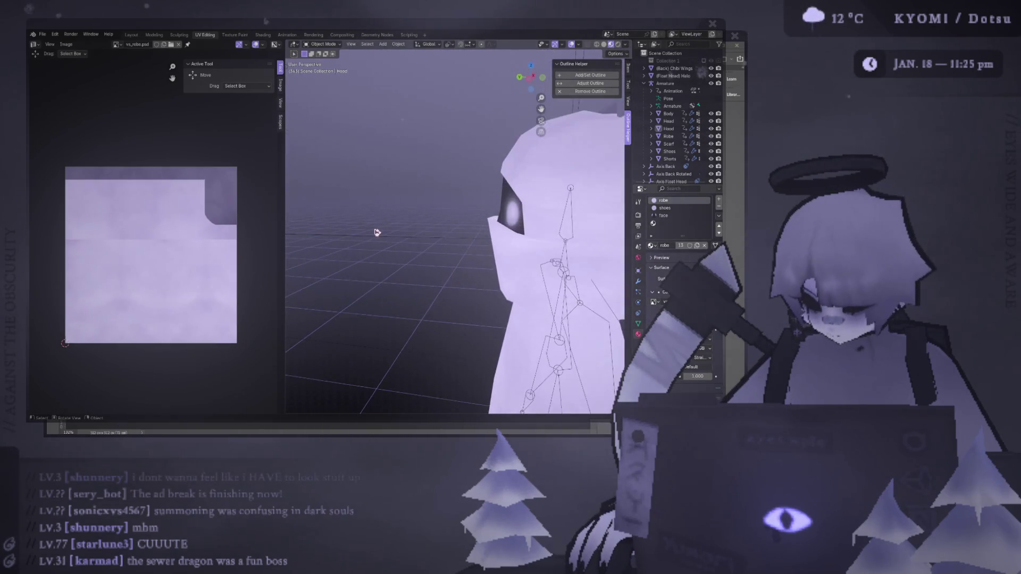
key(ctrl+KP_3)
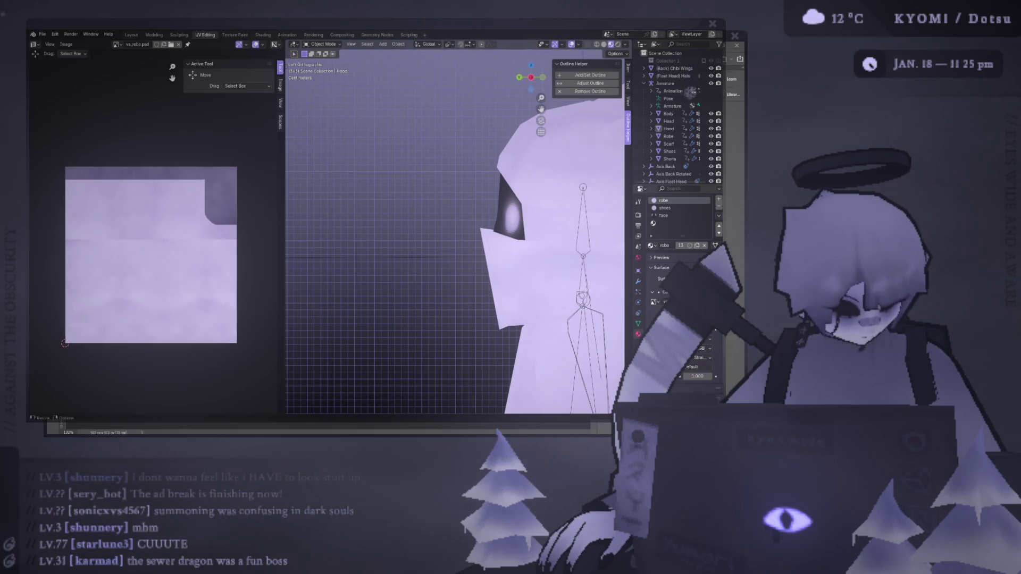
- Widen the 3D view, orbit to the character's back, and preview the animation
scroll(310, 221, down, 5)
middle_drag(310, 222, 556, 233)
scroll(496, 203, down, 3)
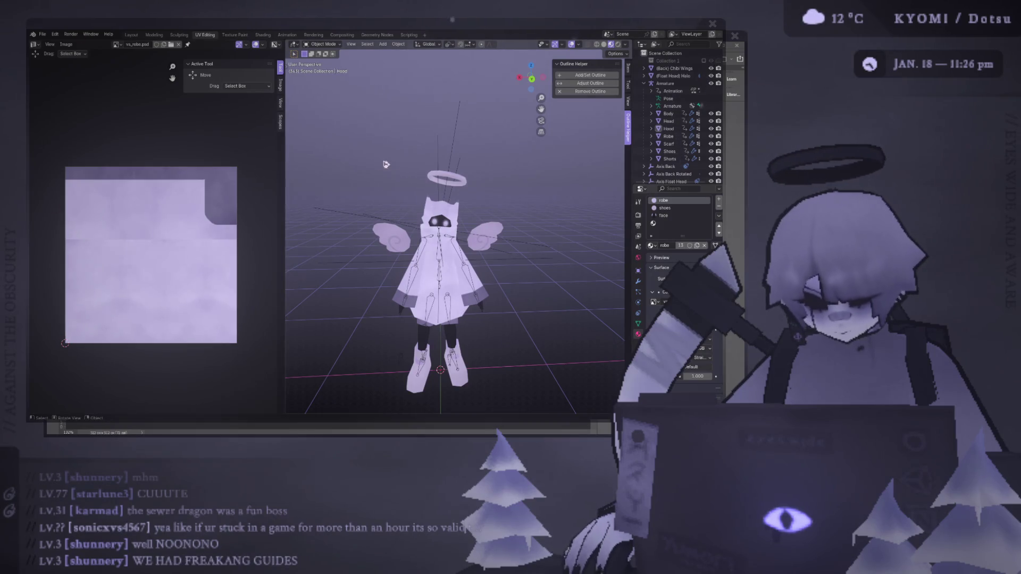
drag(283, 176, 258, 183)
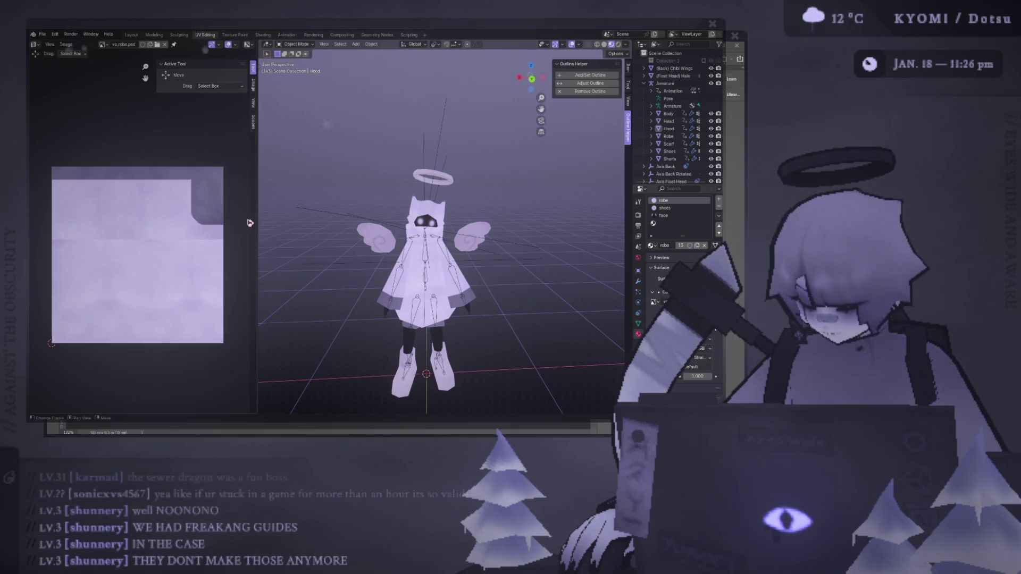
mouse_move(263, 223)
middle_down()
mouse_move(608, 192)
mouse_move(596, 223)
mouse_move(373, 221)
middle_up()
scroll(595, 224, down, 3)
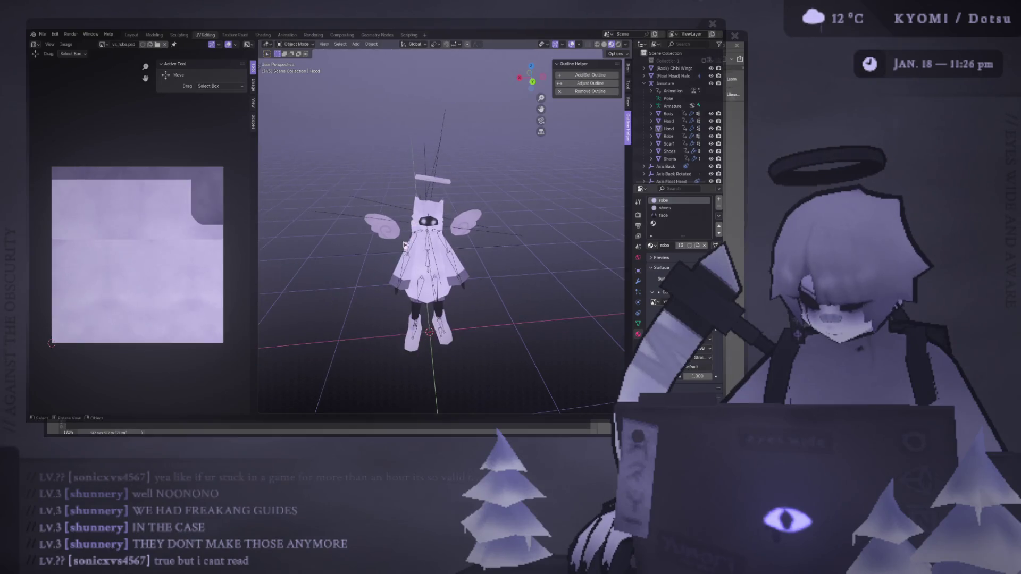
key(space)
scroll(375, 224, up, 3)
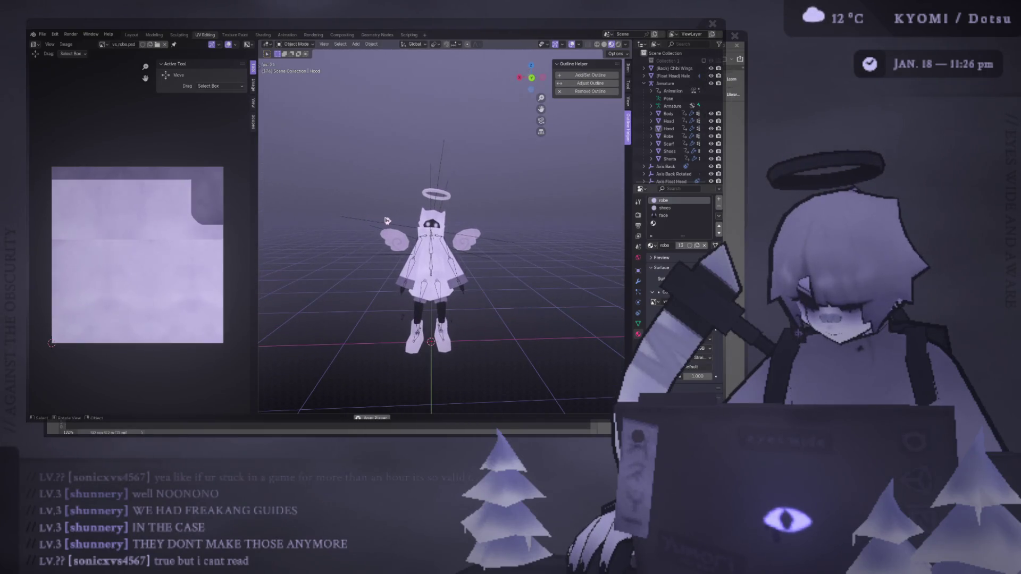
scroll(417, 256, up, 5)
key(space)
- Save void_spirit.blend
key(ctrl+s)
scroll(418, 256, down, 2)
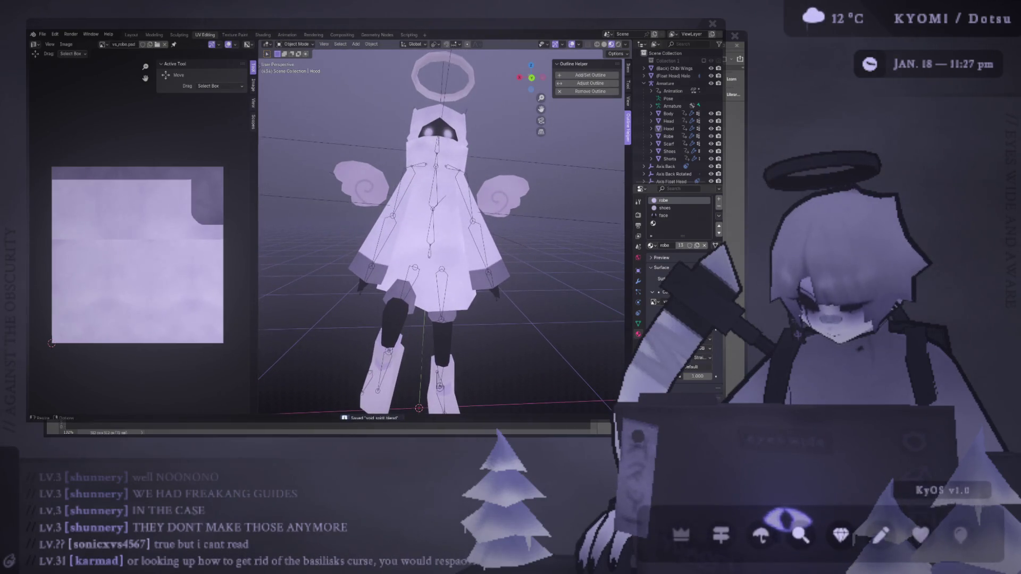
scroll(434, 333, down, 2)
middle_drag(433, 332, 407, 275)
mouse_move(444, 194)
middle_down()
mouse_move(450, 159)
mouse_move(453, 171)
middle_up()
- Select the Hood and Scarf, isolate them in local view, and enter Edit Mode
click(447, 136)
key(Tab)
key(Tab)
click(500, 212)
shift+click(490, 169)
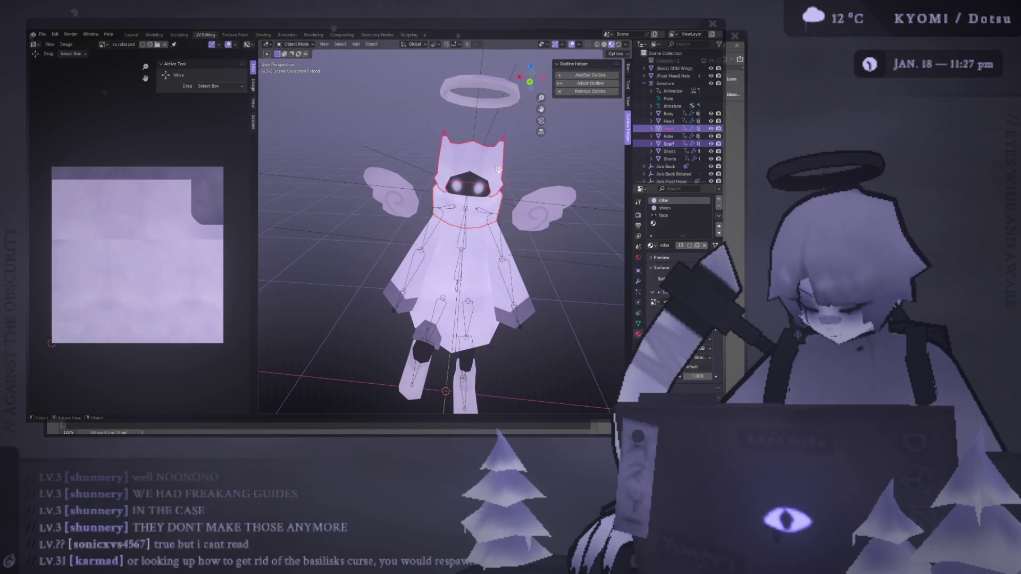
key(KP_Divide)
key(Tab)
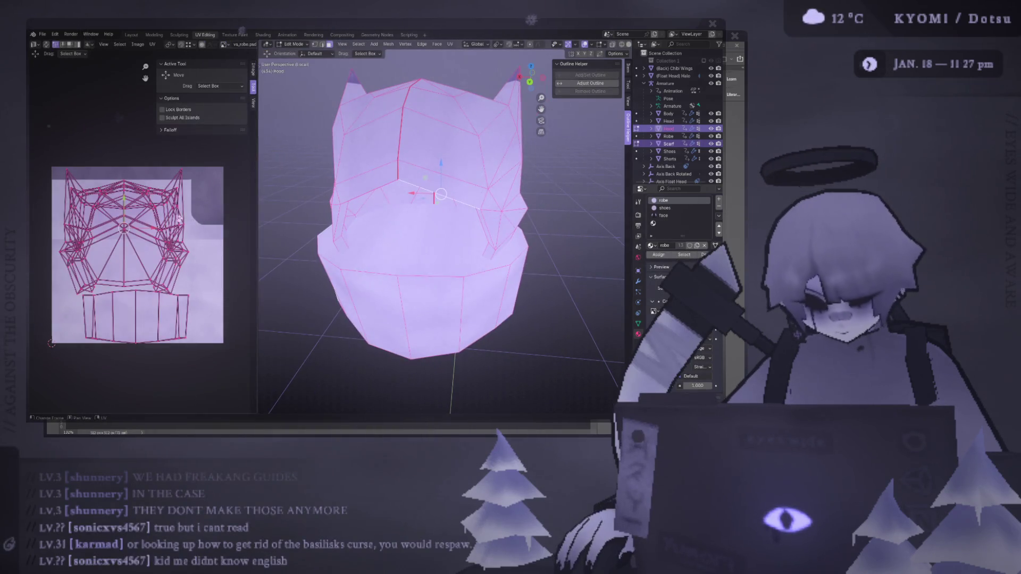
- Select the scarf ring below the hood with L and hide it
scroll(409, 156, down, 3)
mouse_move(410, 156)
middle_down()
mouse_move(420, 159)
mouse_move(410, 171)
mouse_move(425, 173)
mouse_move(416, 172)
mouse_move(452, 125)
mouse_move(454, 142)
mouse_move(382, 137)
mouse_move(337, 204)
middle_up()
click(412, 165)
key(ctrl+l)
scroll(447, 160, up, 3)
key(alt+a)
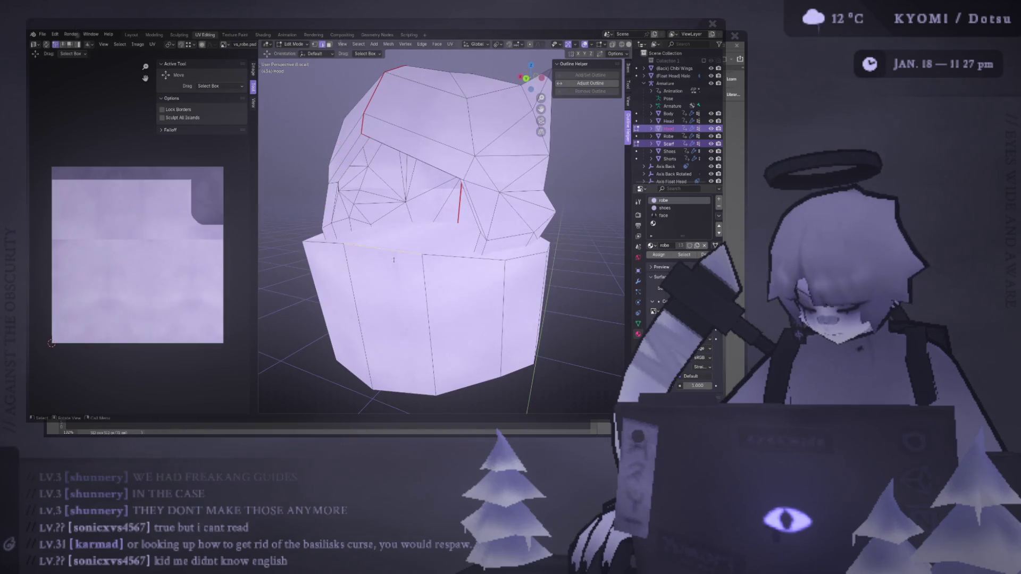
key(l)
key(h)
- Select vertices along the hood's bottom rim loop
mouse_move(394, 260)
middle_down()
mouse_move(433, 235)
mouse_move(363, 285)
mouse_move(385, 301)
mouse_move(401, 276)
middle_up()
scroll(402, 270, up, 5)
alt+click(403, 270)
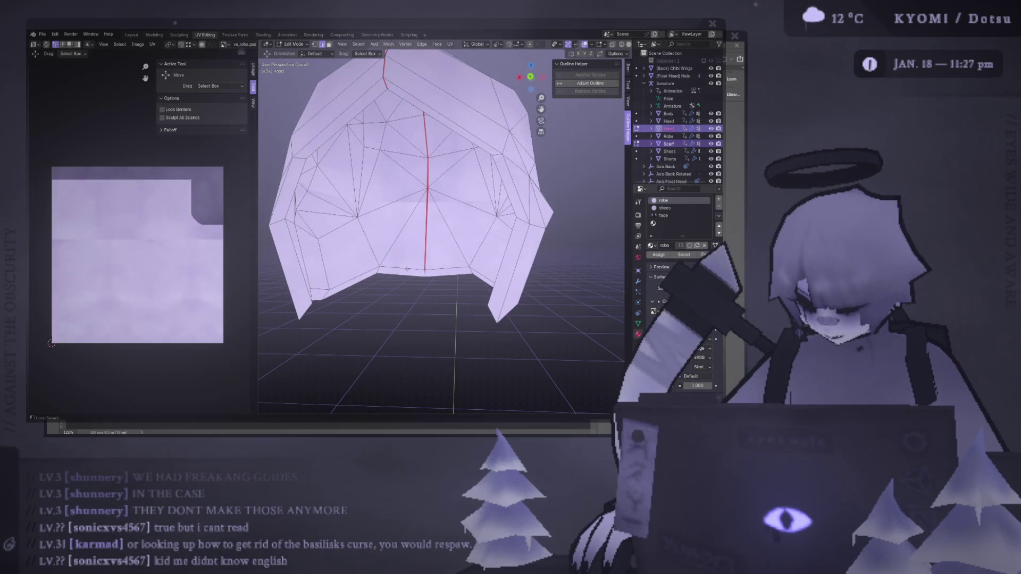
mouse_move(403, 270)
middle_down()
mouse_move(373, 272)
mouse_move(441, 279)
mouse_move(526, 268)
middle_up()
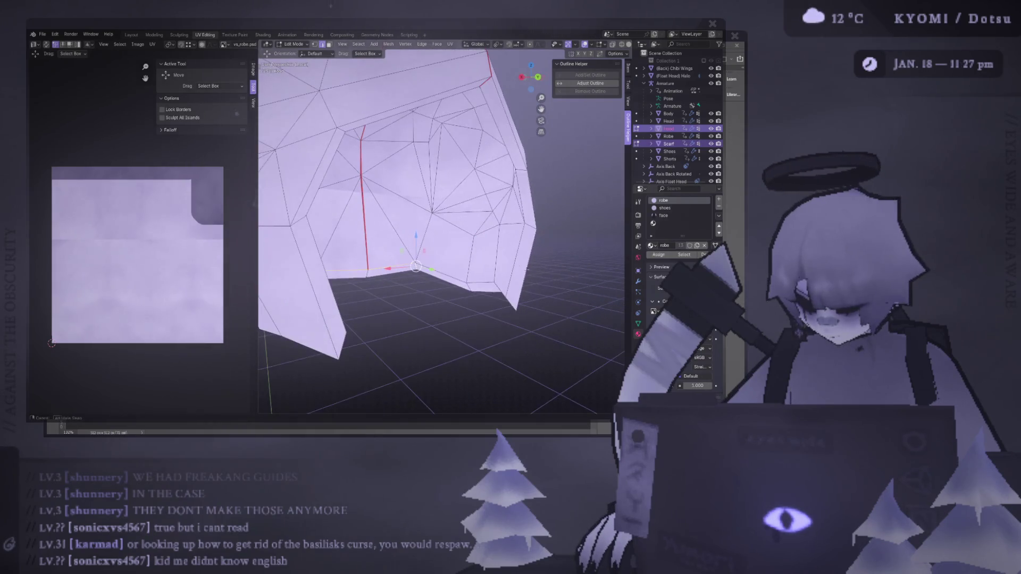
shift+click(486, 278)
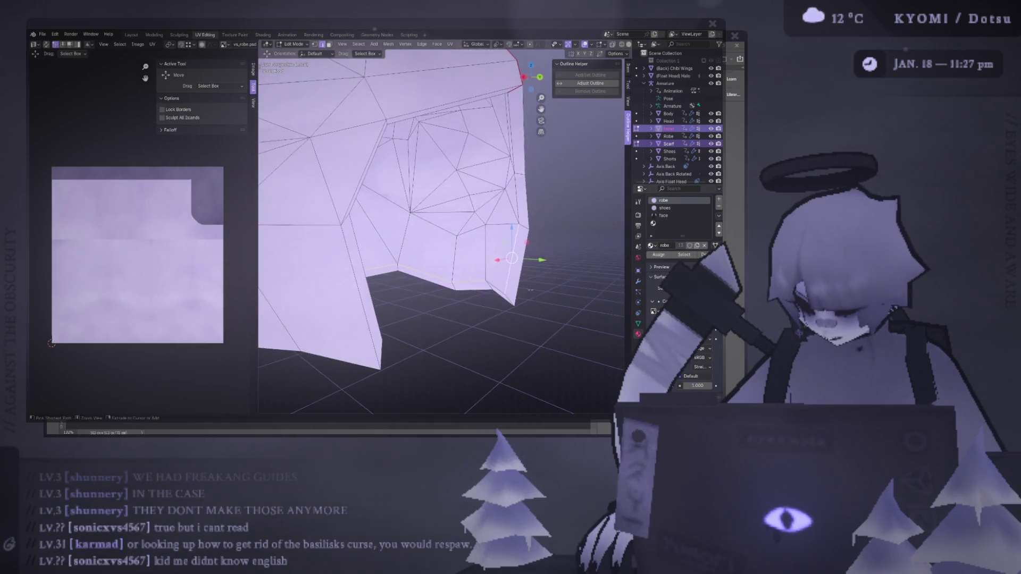
scroll(487, 279, down, 5)
middle_drag(487, 278, 468, 277)
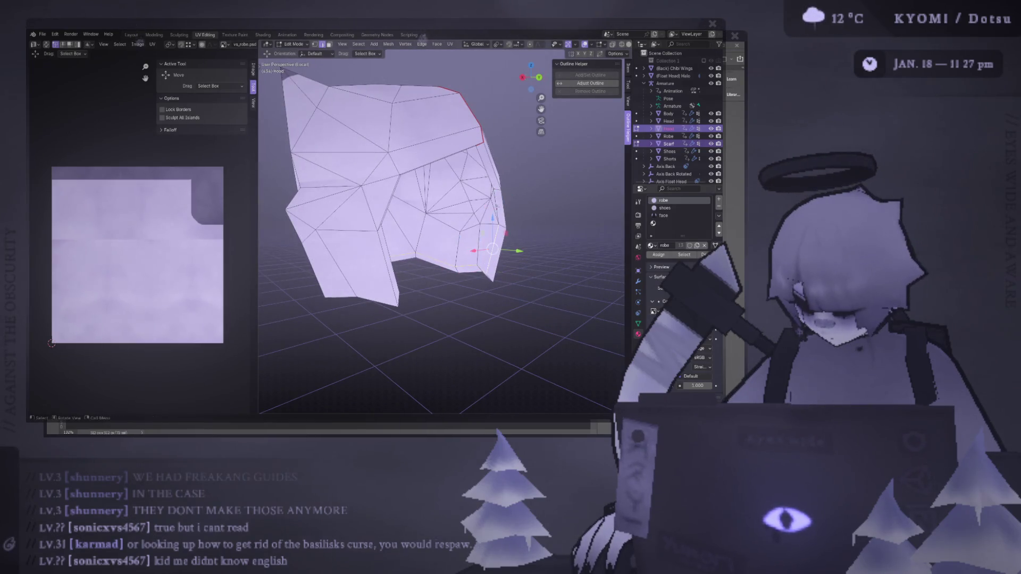
mouse_move(468, 277)
middle_down()
mouse_move(478, 274)
mouse_move(441, 137)
middle_up()
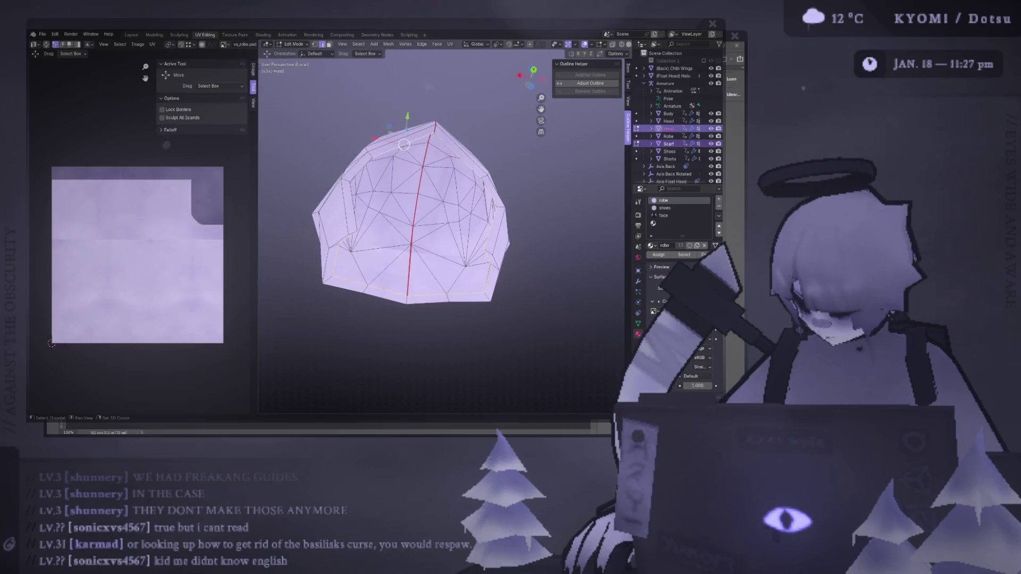
middle_drag(372, 239, 323, 257)
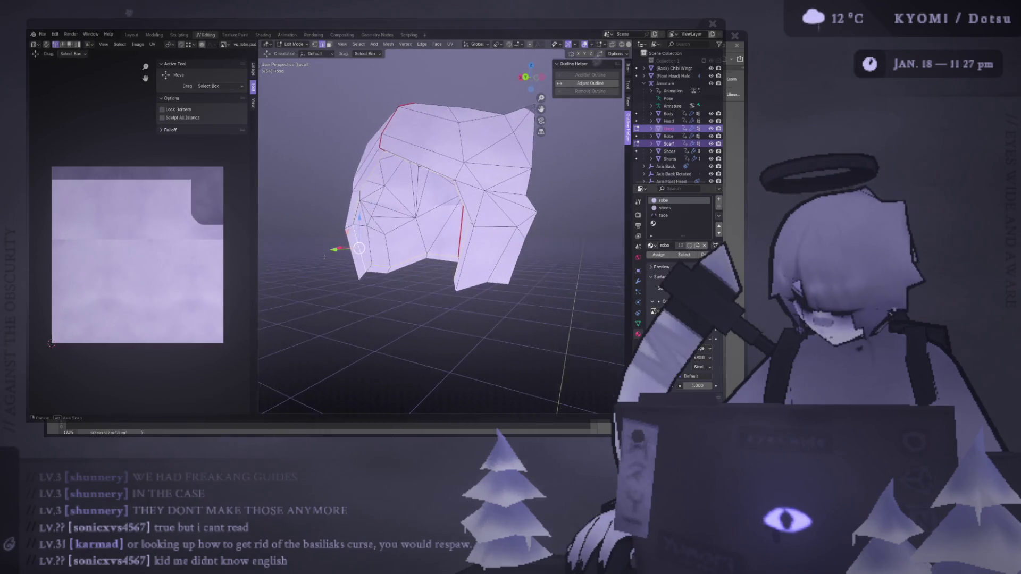
- Select the boundary loop of the hood's opening, then the entire hood mesh
right_click(324, 257)
click(351, 324)
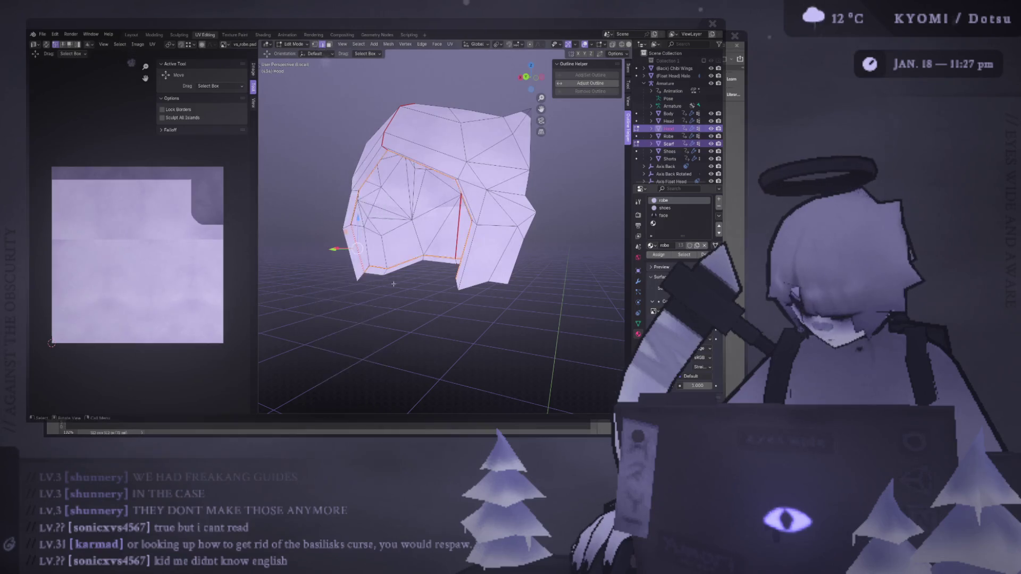
middle_drag(391, 284, 412, 279)
key(ctrl+l)
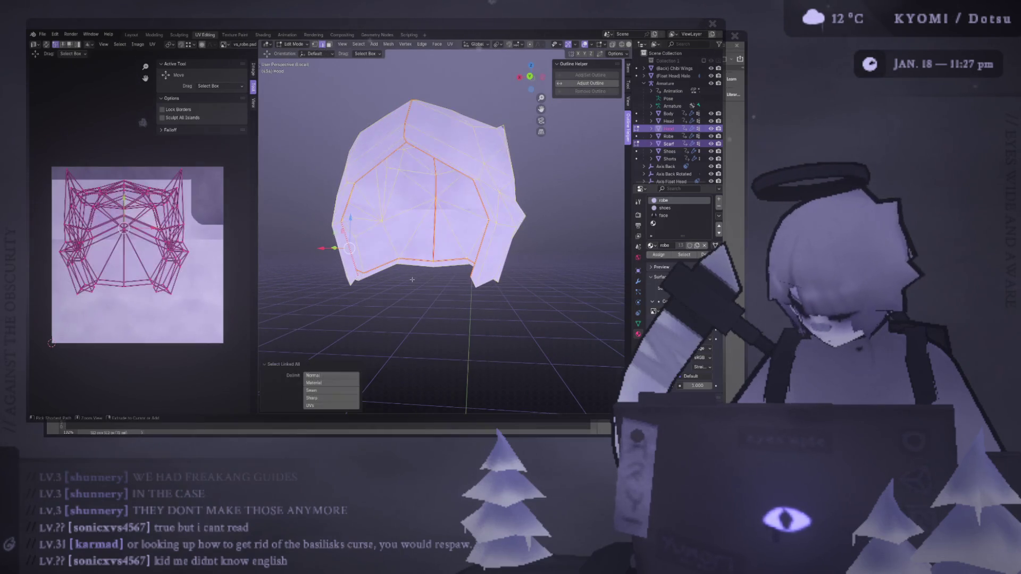
- Clear all existing seams on the hood
key(ctrl+e)
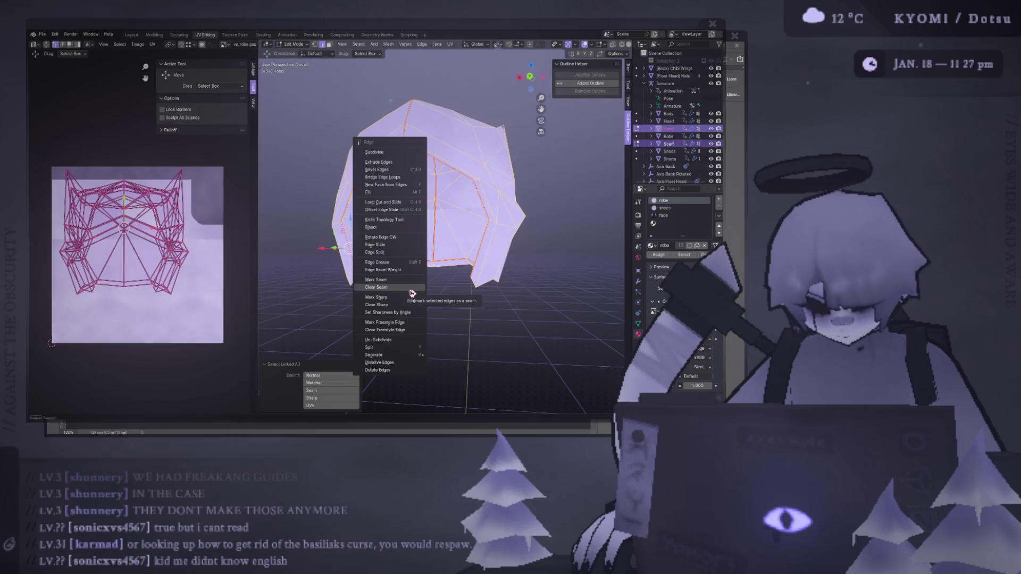
click(410, 290)
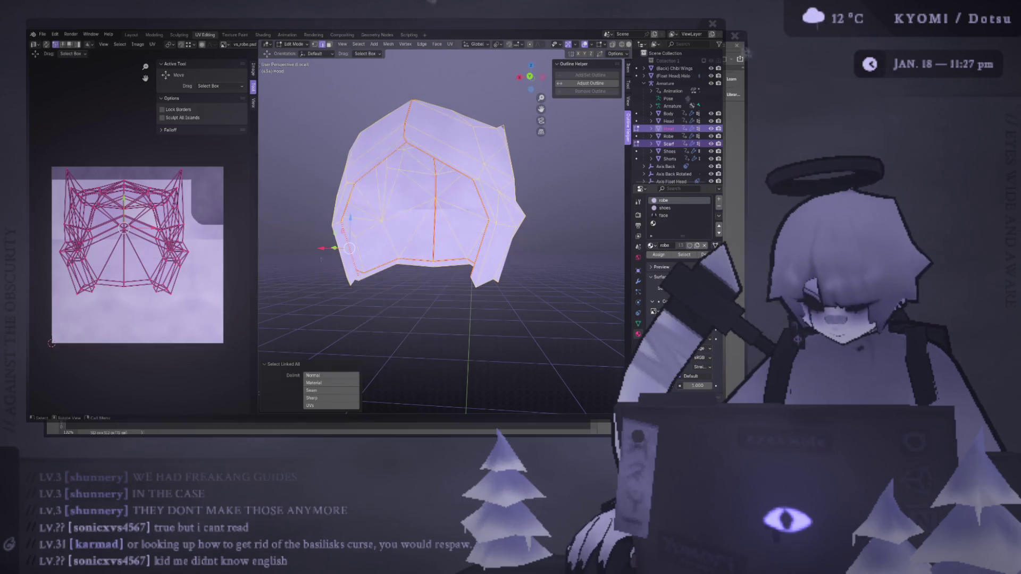
key(ctrl+e)
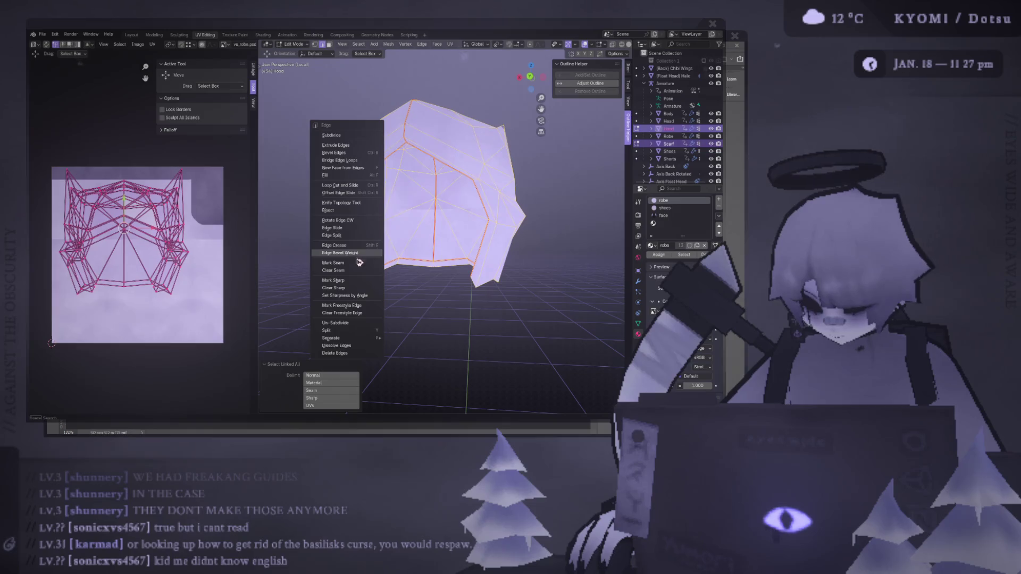
key(Escape)
- Try a face unwrap of the hood in face mode, then undo it
key(3)
key(ctrl+f)
mouse_move(372, 326)
mouse_move(462, 326)
click(497, 326)
key(ctrl+z)
- Reselect the whole hood and unwrap it with the Angle Based method
click(468, 147)
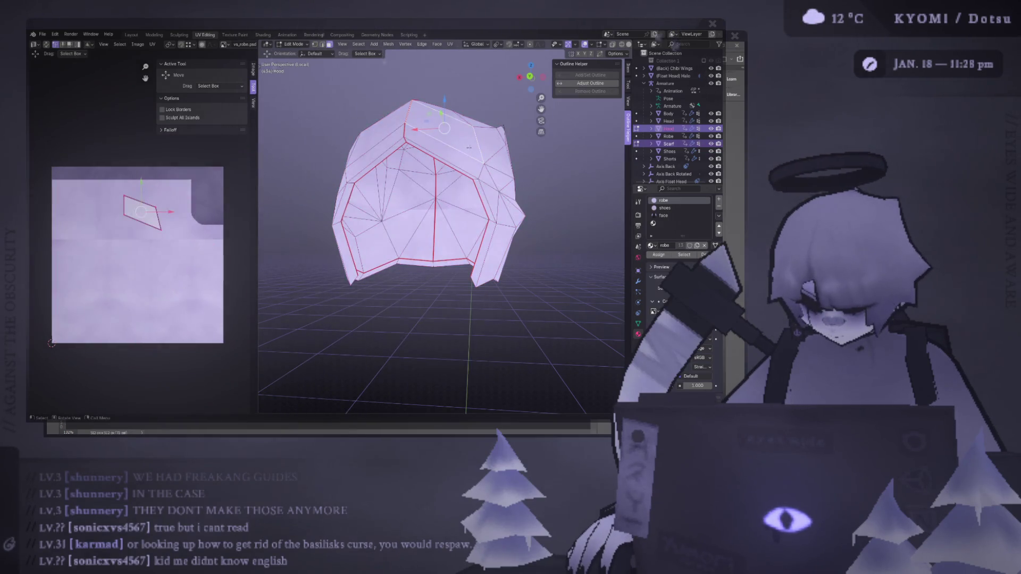
key(ctrl+l)
middle_drag(468, 148, 476, 247)
key(alt+a)
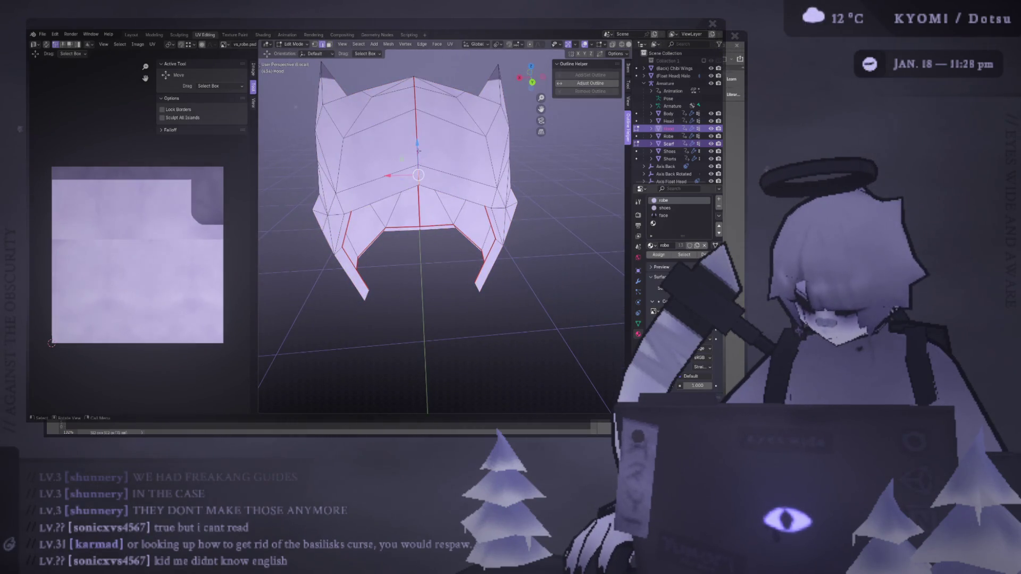
key(ctrl+l)
key(ctrl+e)
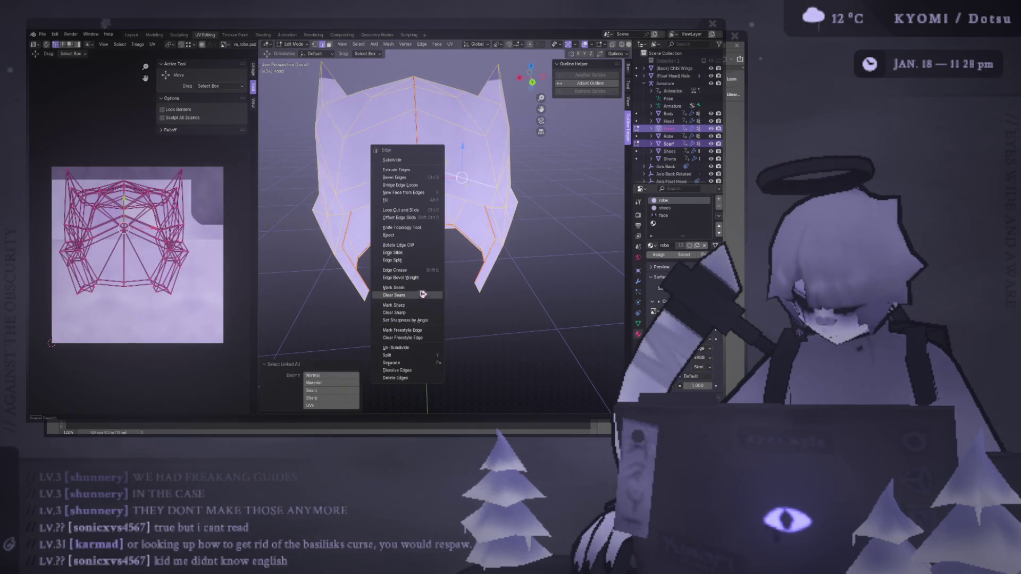
key(Escape)
key(3)
key(ctrl+f)
mouse_move(355, 238)
mouse_move(405, 235)
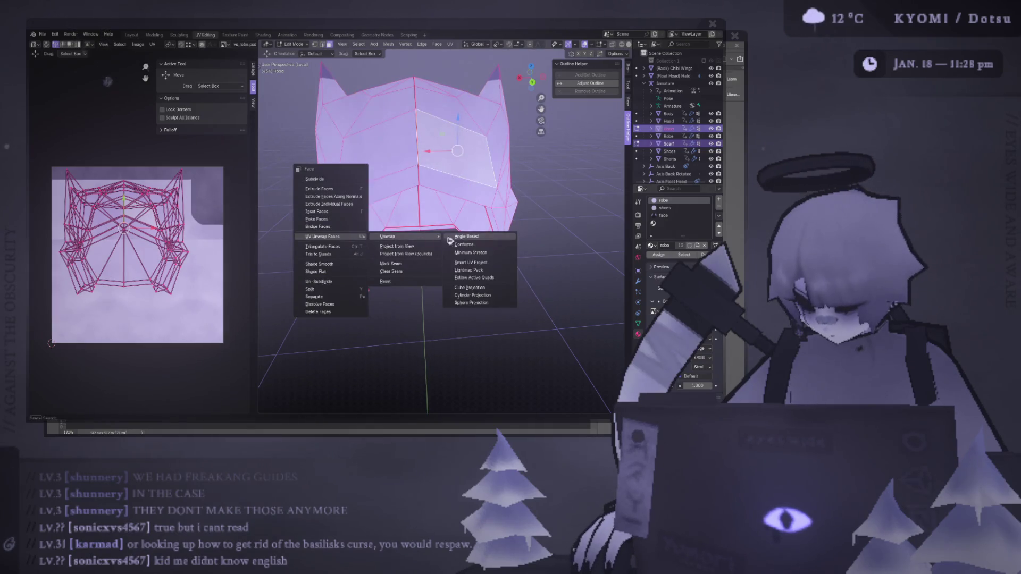
click(470, 235)
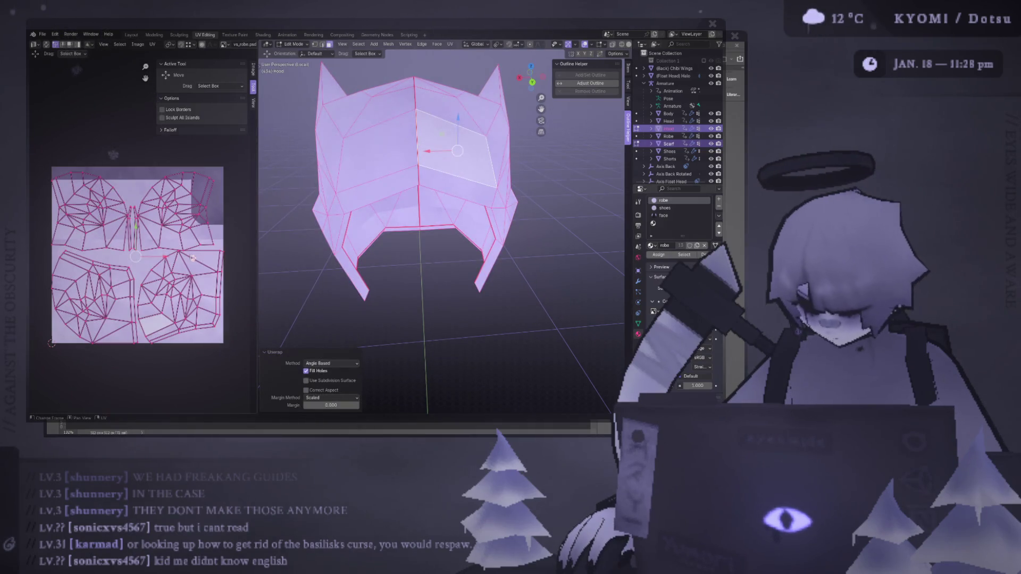
- Switch to edge mode and deselect everything to review the hood's seams
middle_drag(442, 249, 415, 210)
key(2)
key(alt+a)
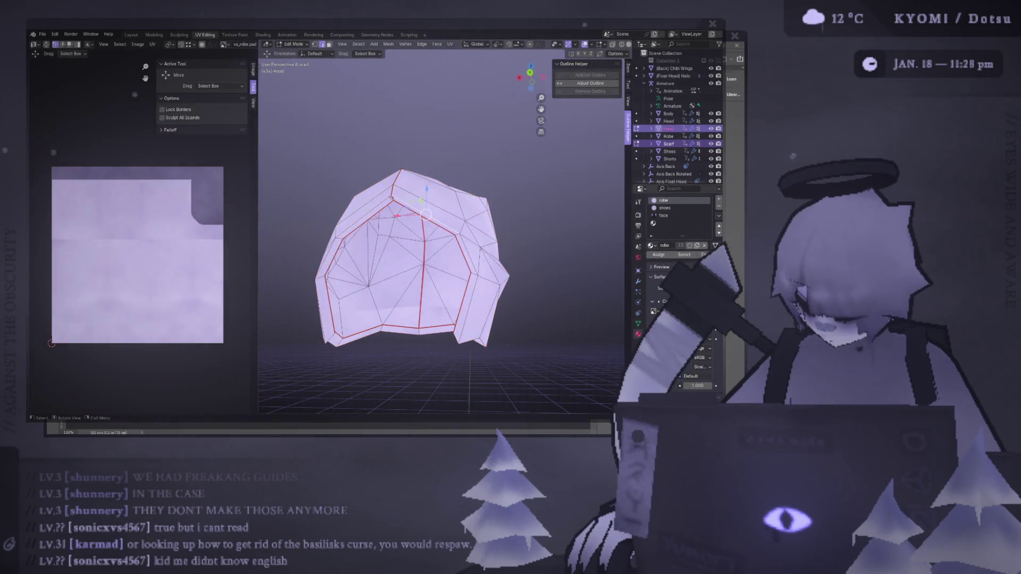
shift+right_click(392, 189)
- Slide a vertex on the hood's front seam to the left to straighten the seam line
middle_drag(407, 194, 385, 184)
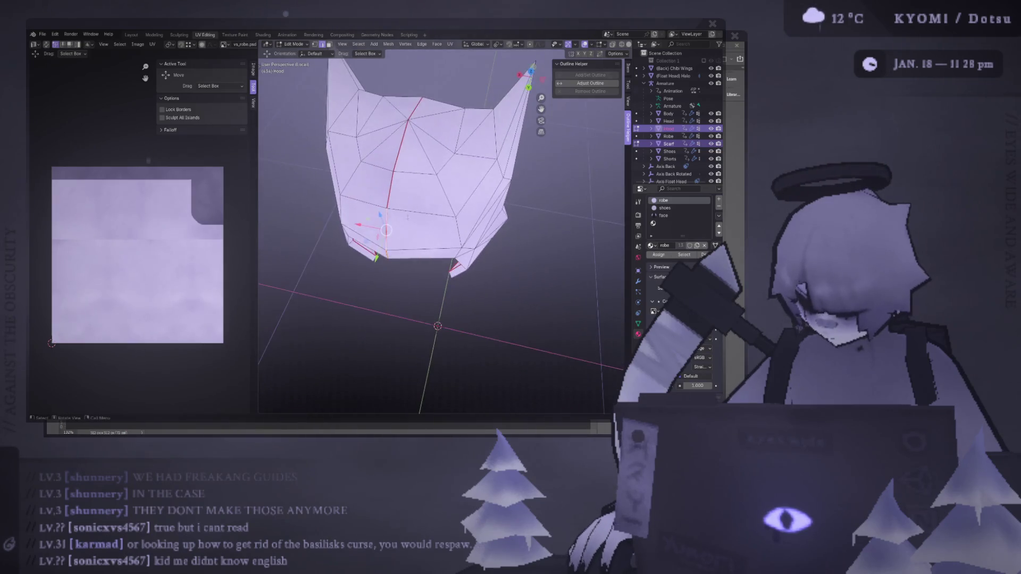
mouse_move(386, 230)
middle_down()
mouse_move(480, 182)
mouse_move(463, 181)
middle_up()
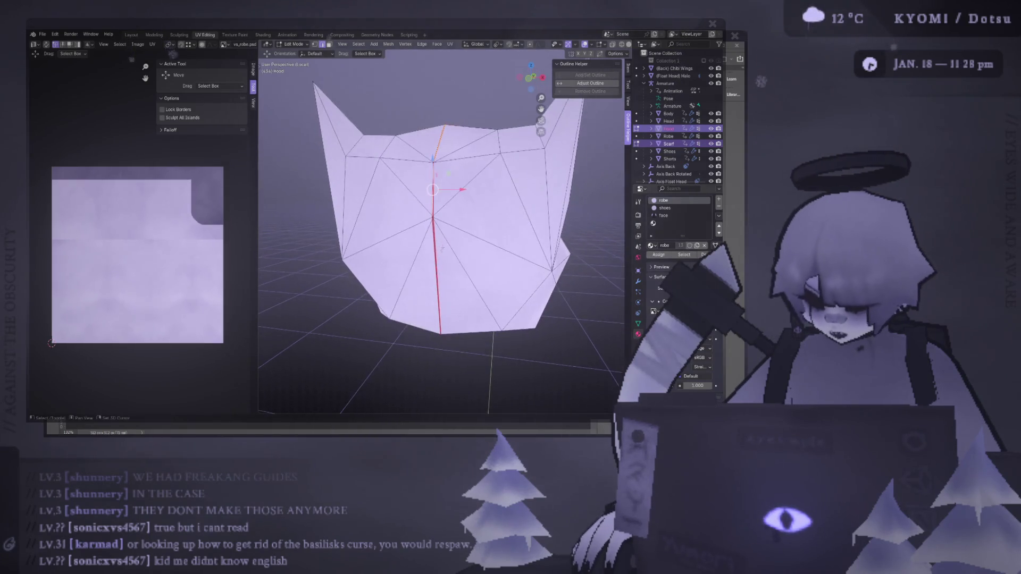
scroll(442, 248, up, 8)
middle_drag(436, 333, 412, 144)
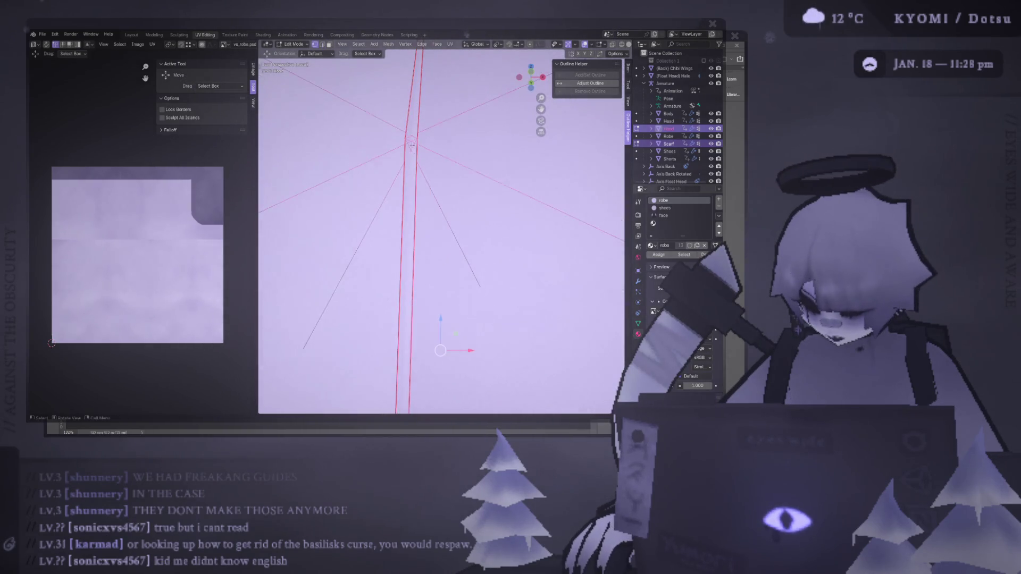
drag(419, 143, 407, 142)
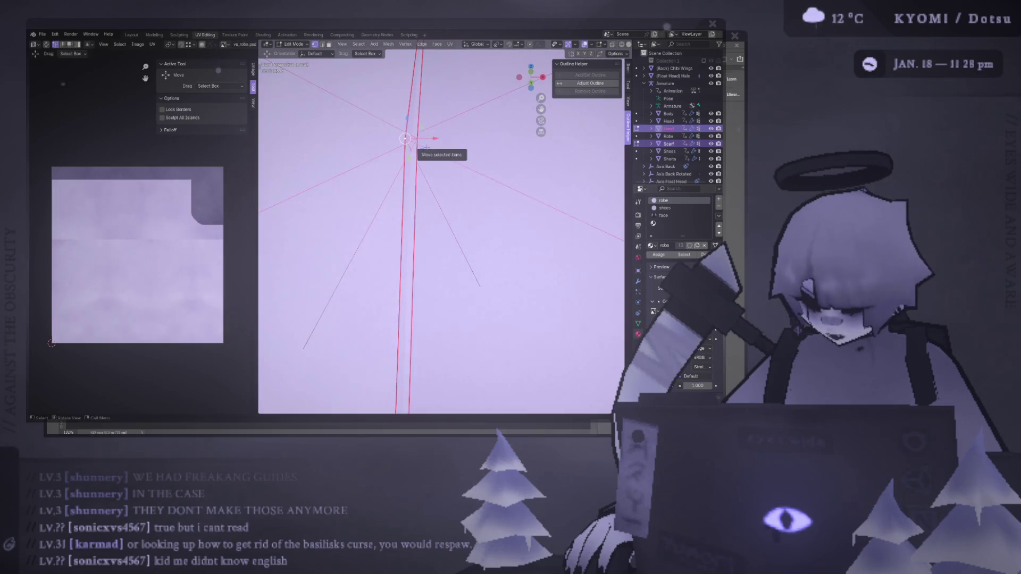
right_click(427, 147)
click(389, 144)
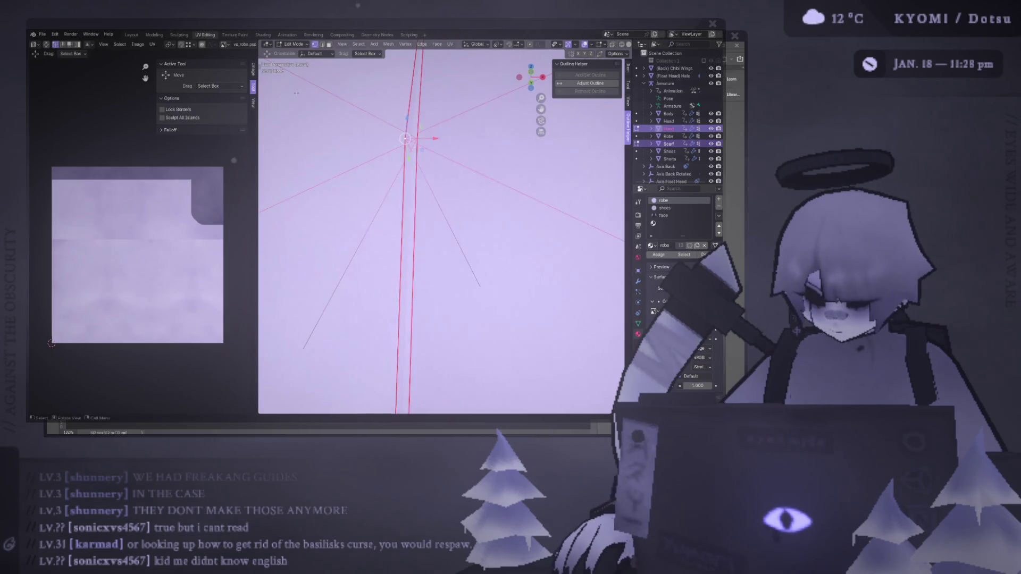
click(389, 144)
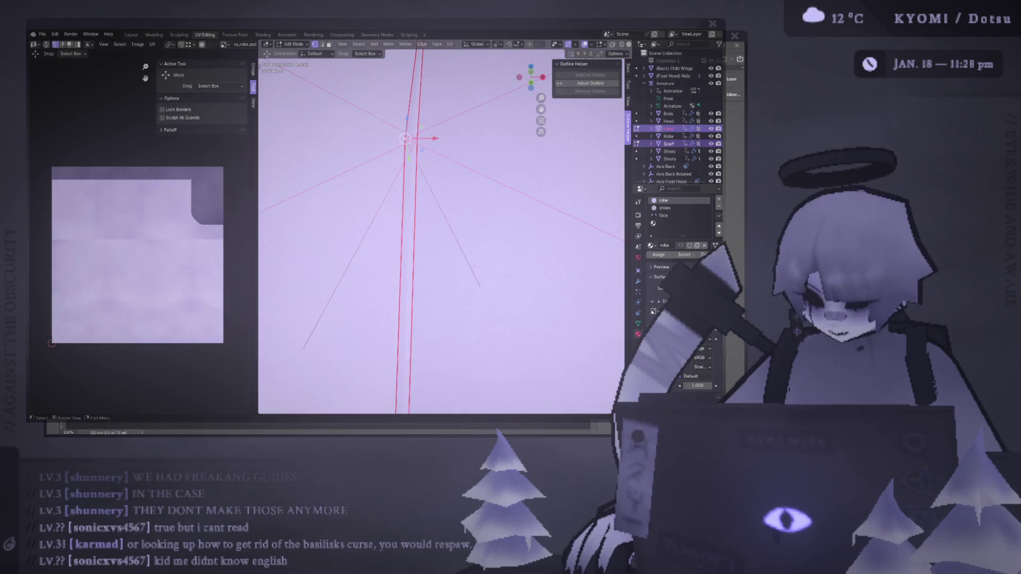
- Merge the first two pairs of stray hood-edge vertices At Center
key(m)
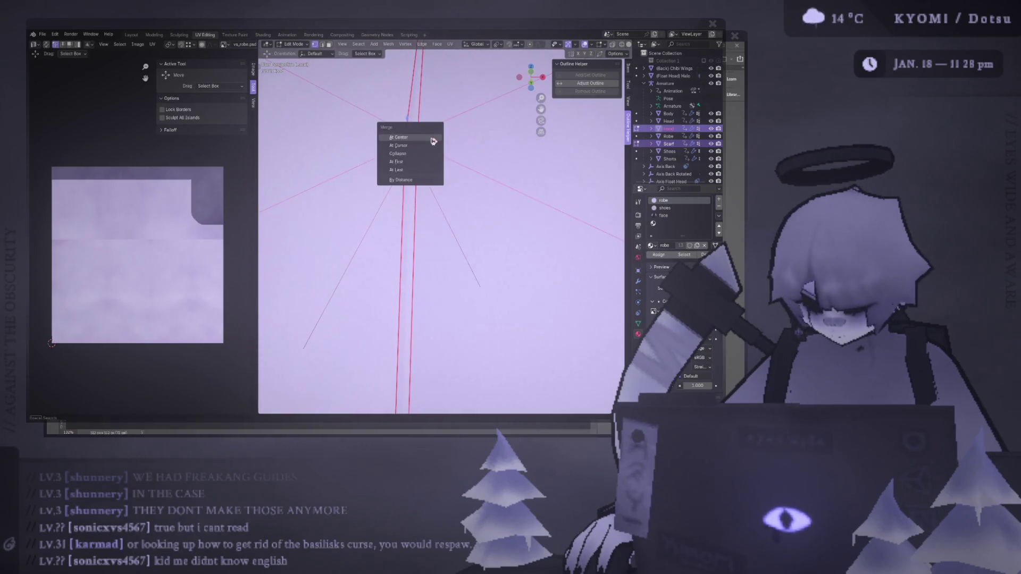
click(432, 139)
scroll(464, 215, down, 5)
scroll(464, 215, up, 2)
mouse_move(465, 215)
middle_down()
mouse_move(455, 290)
mouse_move(420, 133)
mouse_move(417, 245)
mouse_move(412, 176)
middle_up()
click(419, 130)
key(m)
click(410, 152)
- Merge two more vertex pairs along the hood edge At Center
key(m)
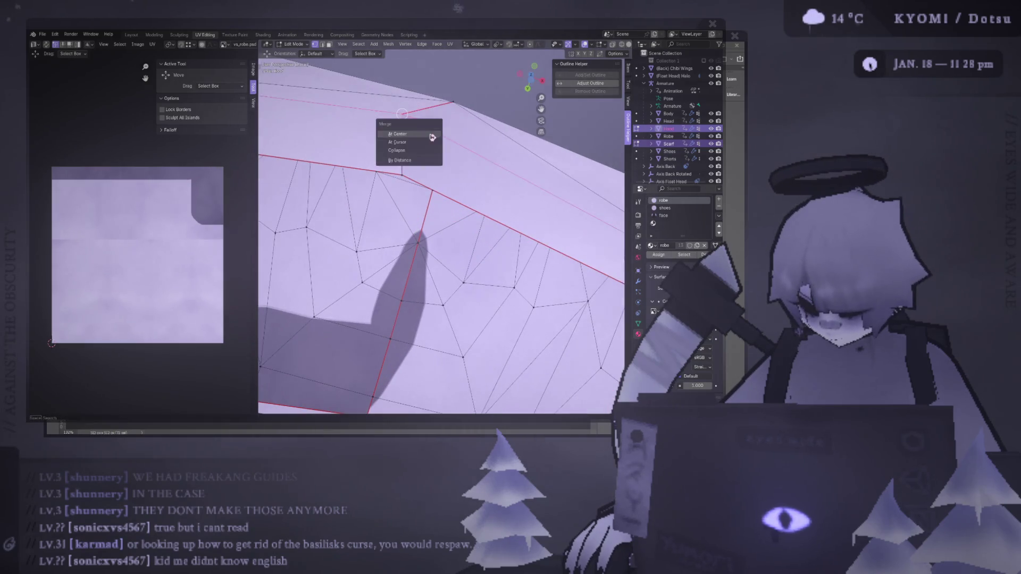
click(409, 130)
mouse_move(410, 130)
middle_down()
mouse_move(530, 159)
mouse_move(440, 106)
middle_up()
scroll(440, 107, down, 3)
key(m)
click(445, 142)
middle_drag(444, 142, 462, 128)
- Select the whole hood mesh and recalculate its normals outside
key(a)
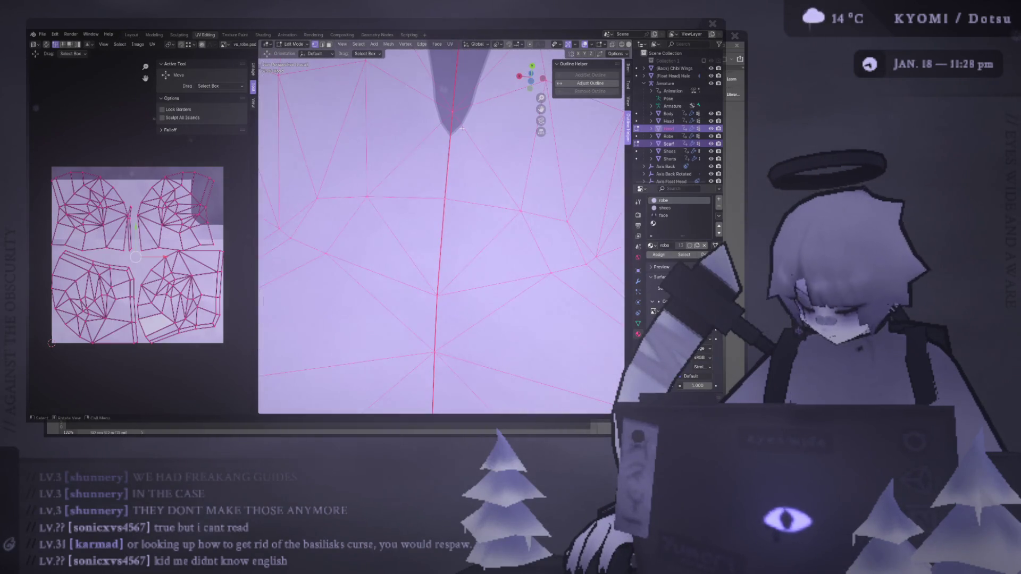
key(alt+n)
click(432, 143)
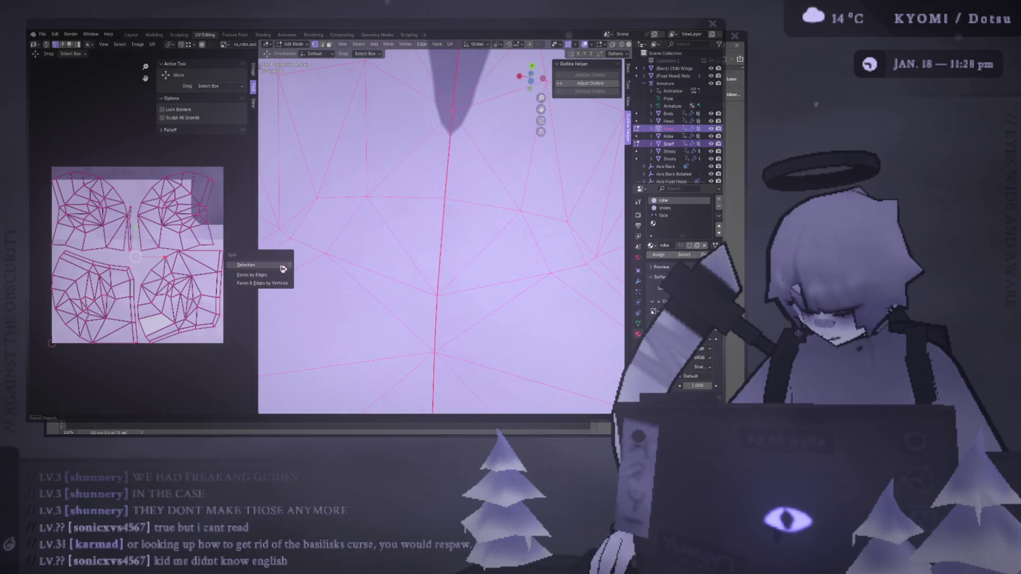
key(alt+Tab)
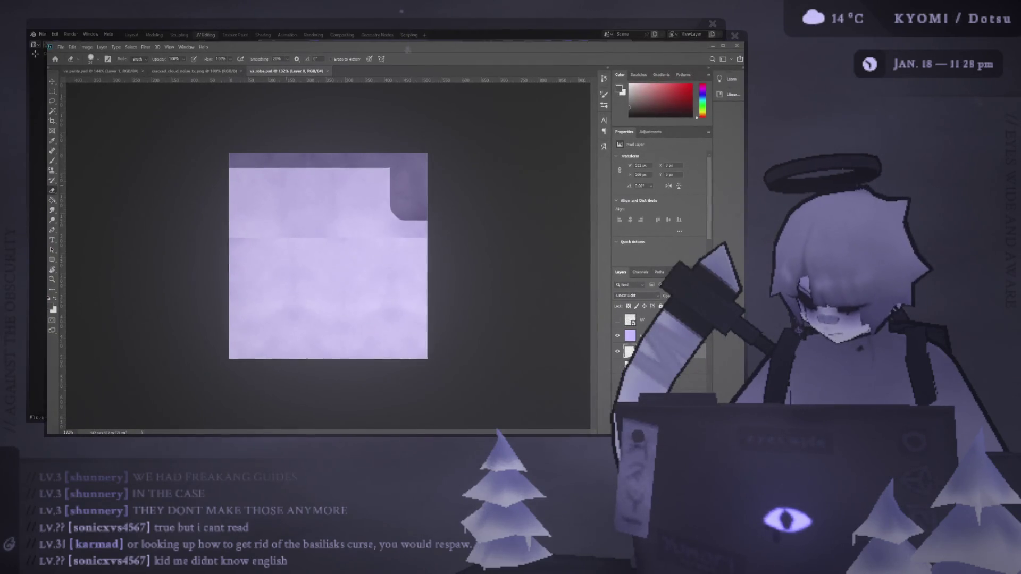
key(alt+Tab)
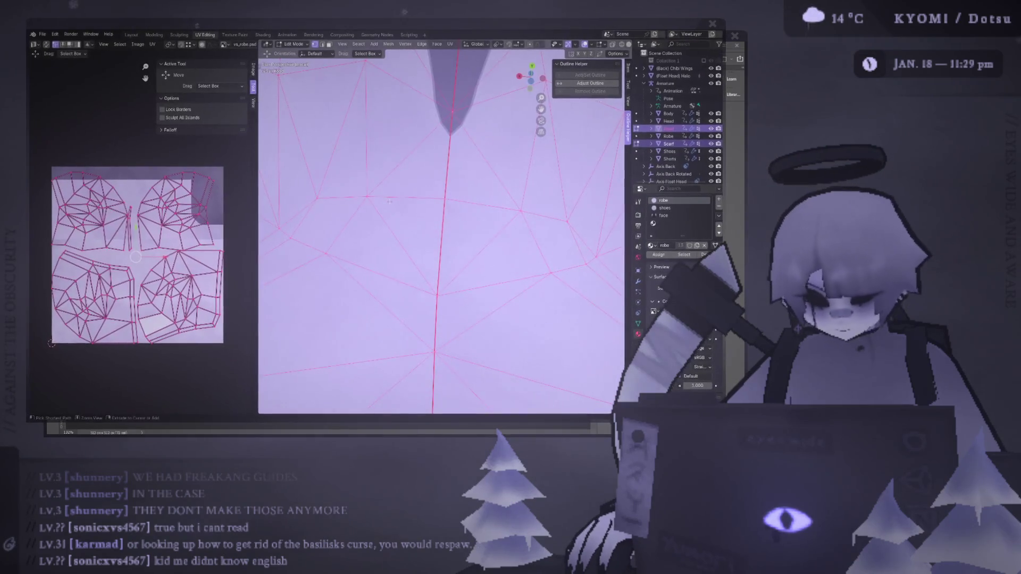
- Merge the hood's vertices By Distance with a raised merge distance, removing 86 duplicates, then deselect all
right_click(391, 201)
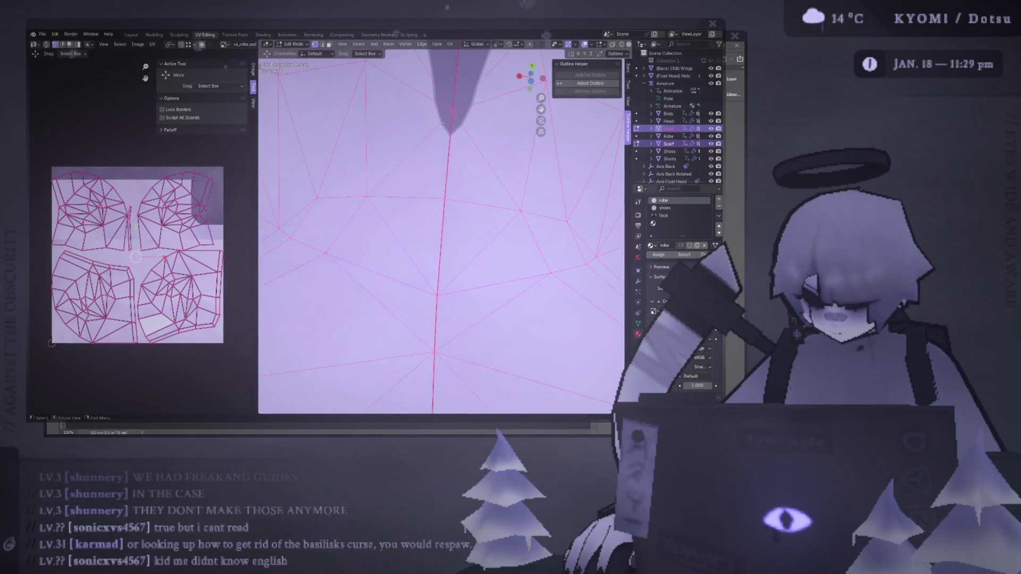
key(ctrl+Tab)
click(412, 175)
click(453, 111)
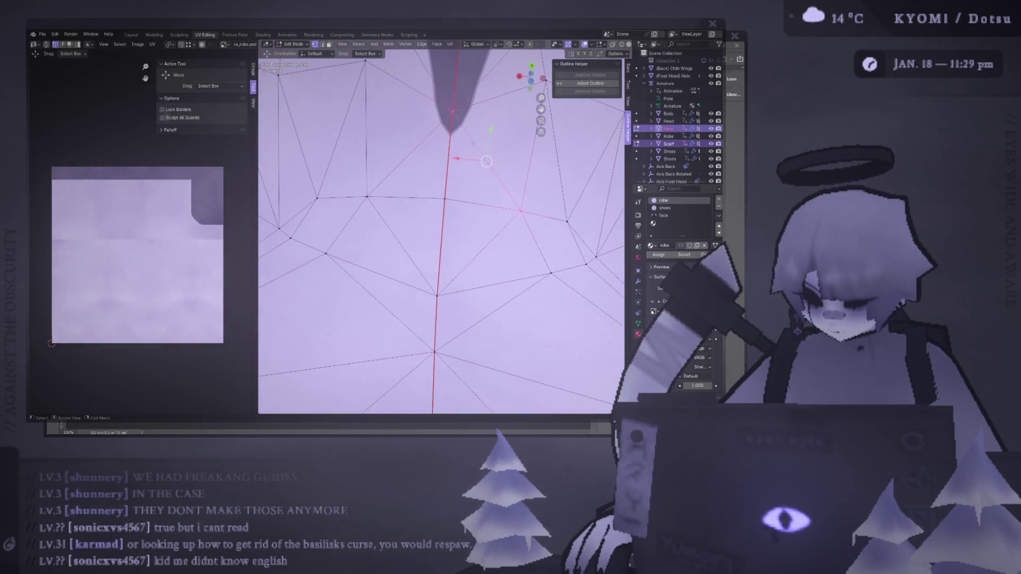
key(m)
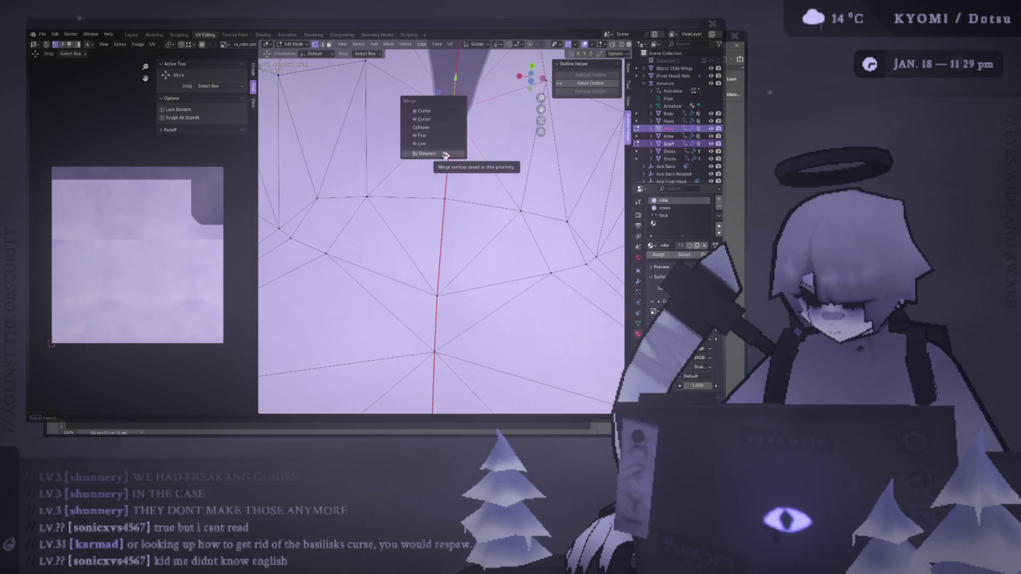
key(Escape)
key(a)
key(m)
click(457, 183)
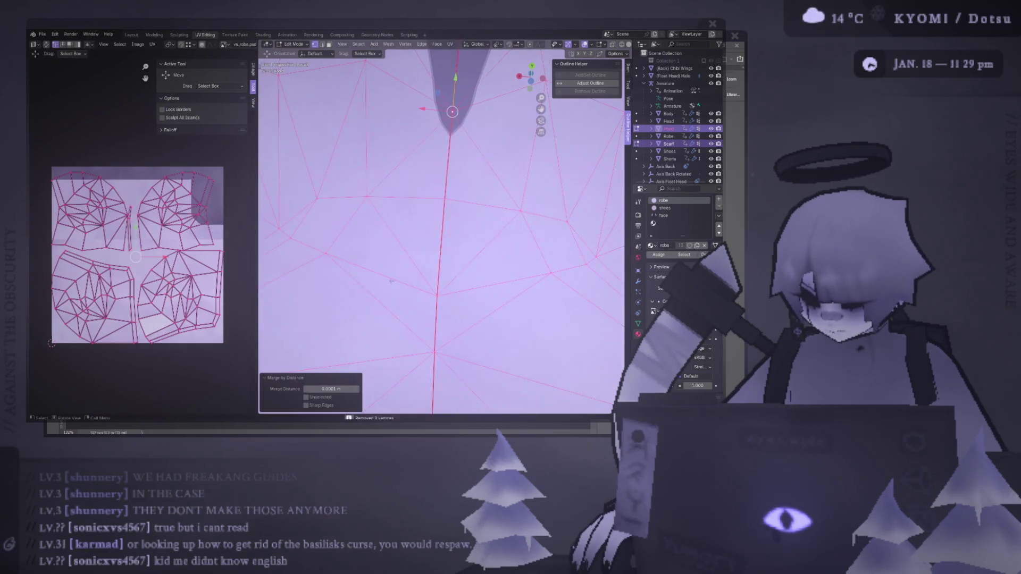
drag(333, 388, 351, 389)
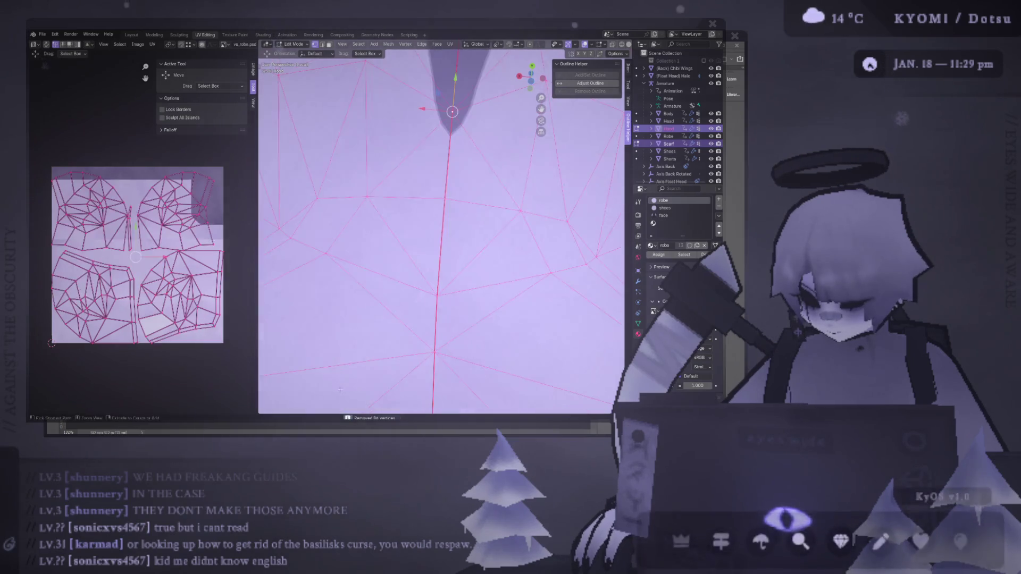
key(KP_Decimal)
key(alt+a)
middle_drag(419, 319, 419, 340)
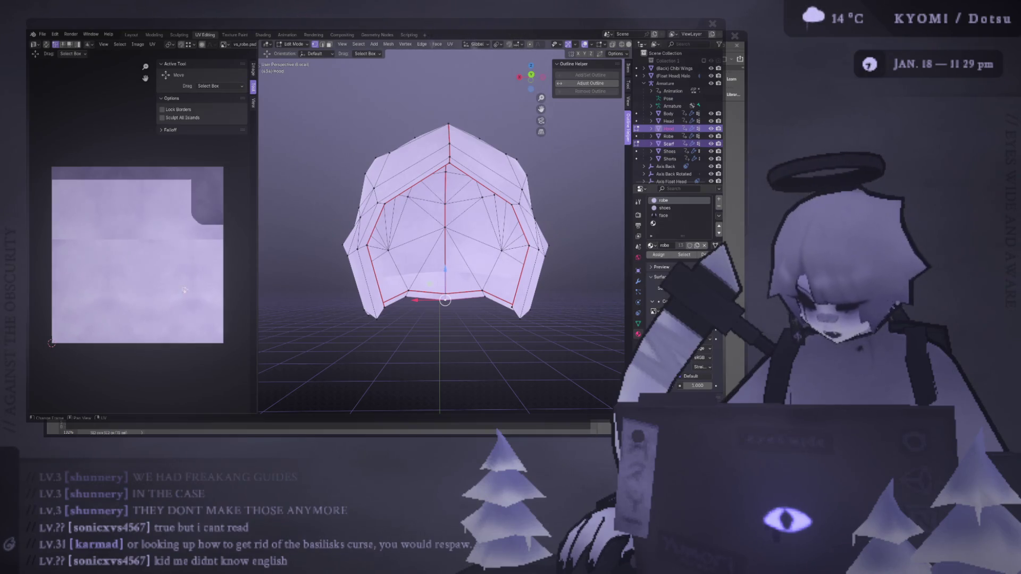
- Check the robe texture in Photoshop, then set the view to the hood's front
key(alt+Tab)
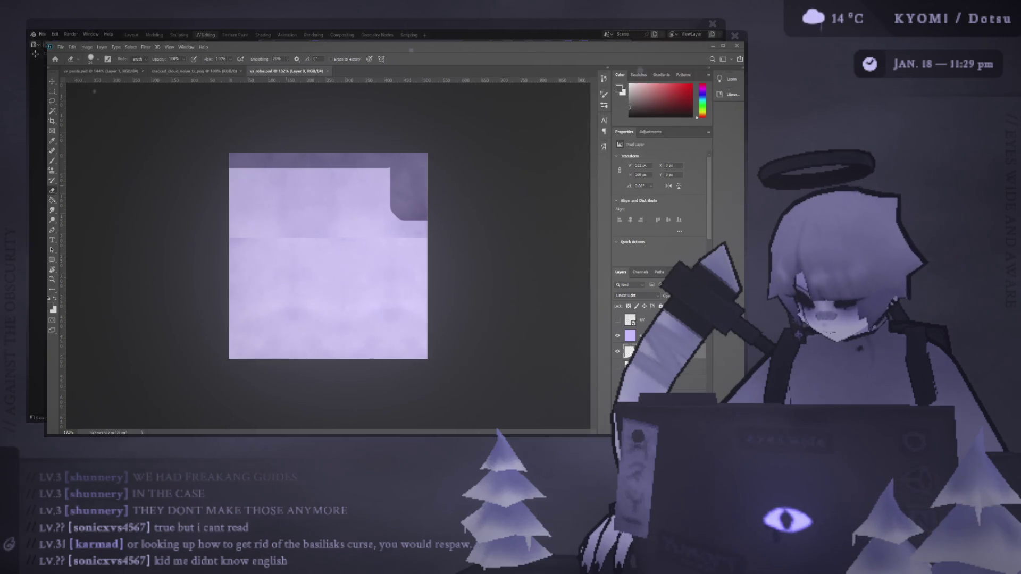
key(alt+Tab)
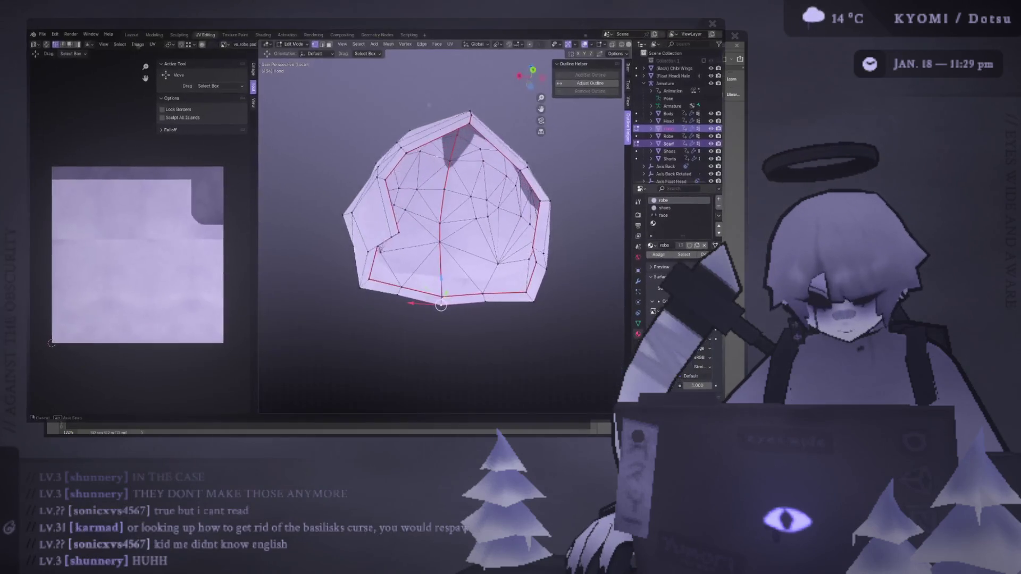
mouse_move(440, 280)
middle_down()
mouse_move(421, 290)
mouse_move(465, 207)
mouse_move(432, 199)
mouse_move(426, 245)
middle_up()
key(KP_1)
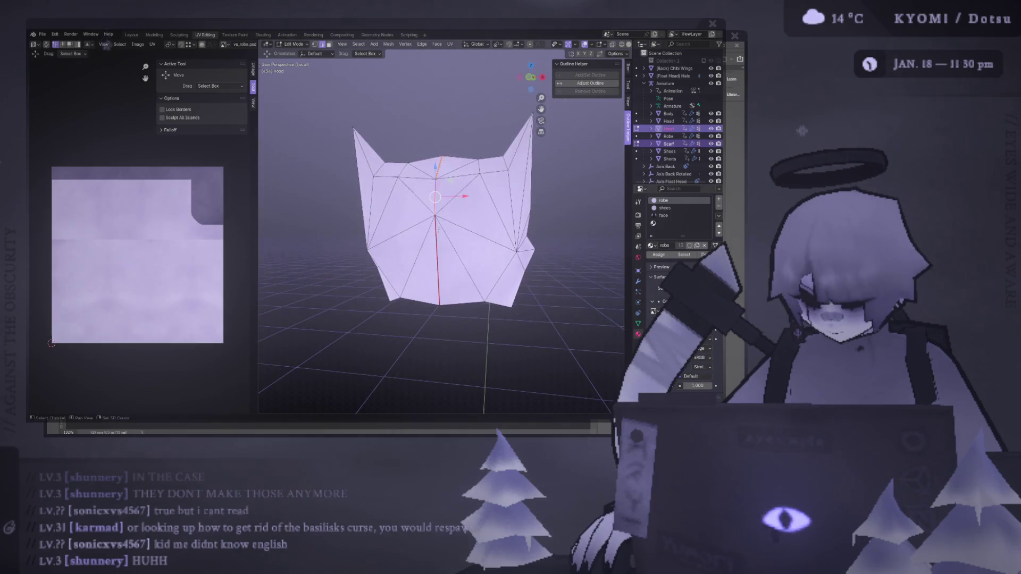
- Clear the old seam along the hood's inner edge, viewed from below
key(ctrl+KP_7)
key(ctrl+e)
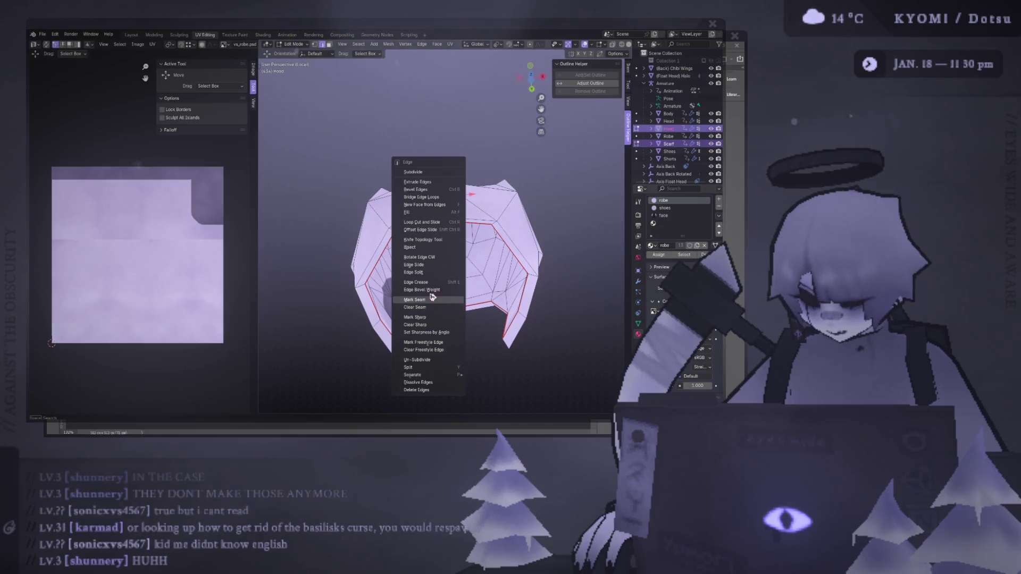
click(437, 307)
mouse_move(437, 308)
middle_down()
mouse_move(484, 202)
mouse_move(415, 249)
mouse_move(433, 257)
mouse_move(457, 240)
mouse_move(437, 223)
middle_up()
- Select the seam-bounded hood region and clear the seam from one remaining edge
key(ctrl+l)
key(ctrl+KP_1)
right_click(452, 255)
click(433, 258)
scroll(436, 255, up, 5)
key(ctrl+e)
click(468, 254)
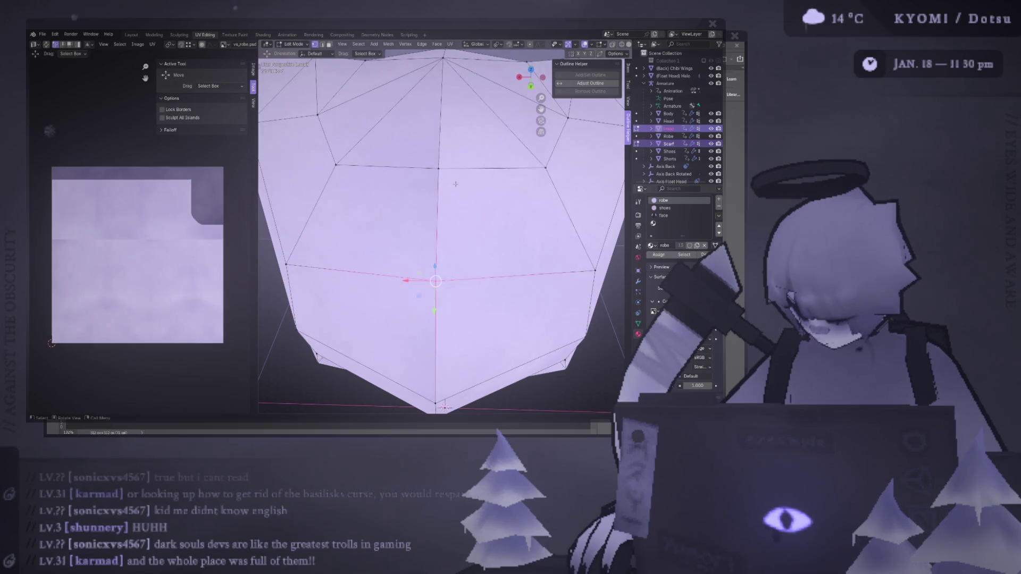
- Mark a new seam along the hood's centre edges from the back view
key(ctrl+l)
scroll(436, 180, down, 8)
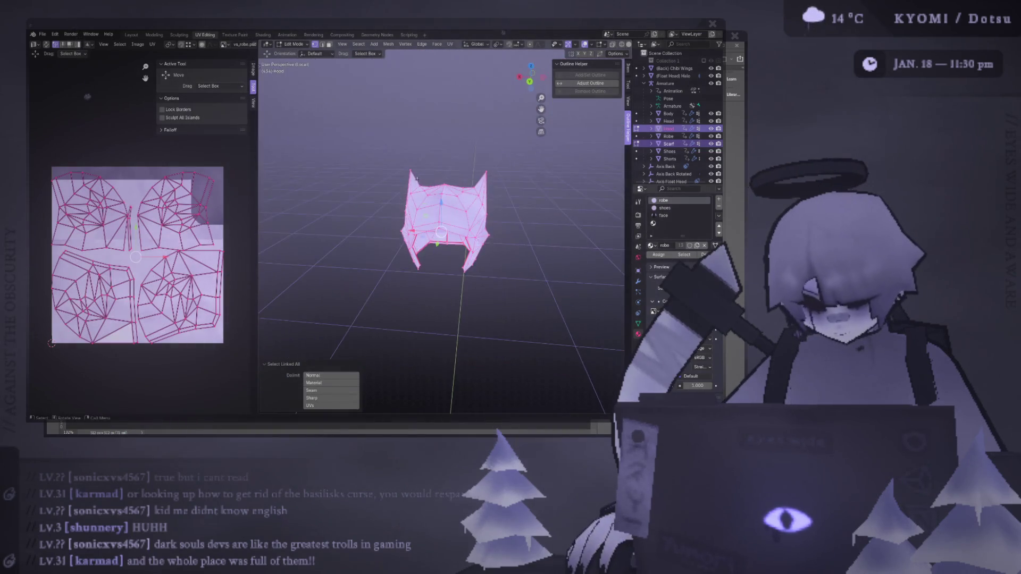
key(ctrl+KP_1)
scroll(405, 169, up, 2)
scroll(405, 170, up, 2)
key(3)
middle_drag(405, 169, 456, 141)
key(2)
key(ctrl+e)
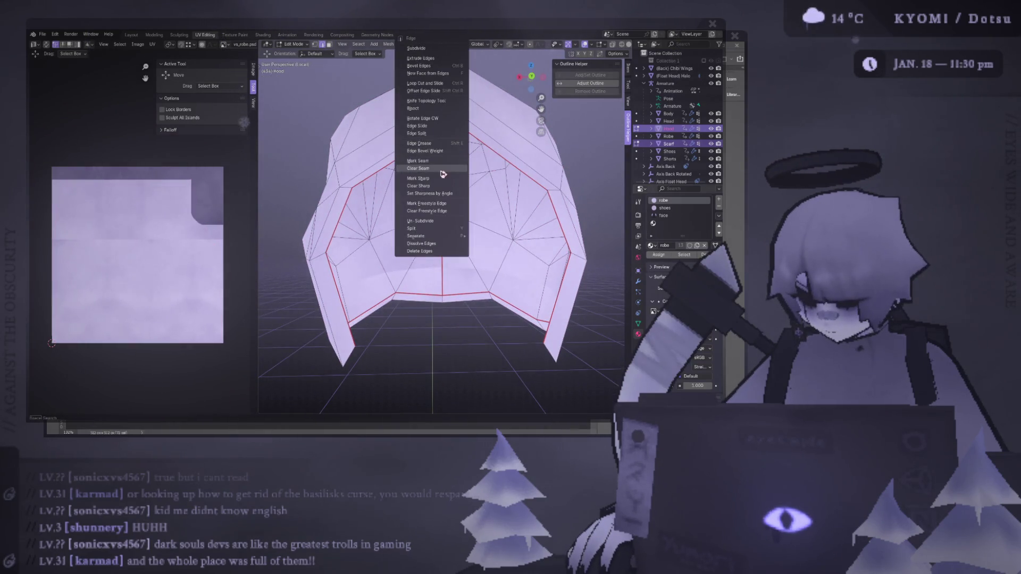
click(439, 161)
- Save void spirit.blend from Object Mode, then return to editing the hood mesh
key(ctrl+e)
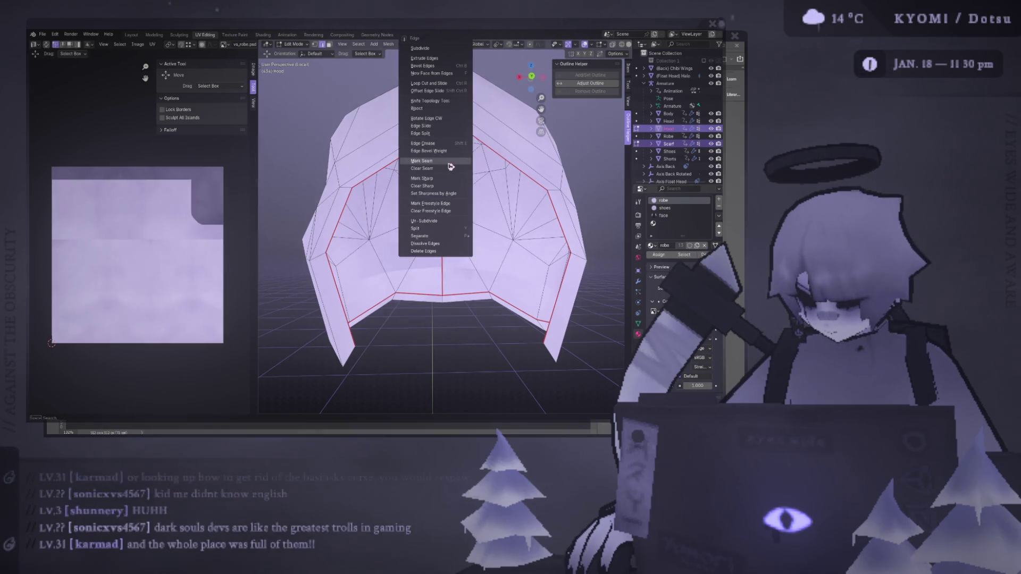
click(446, 160)
key(ctrl+e)
click(439, 161)
middle_drag(450, 159, 447, 148)
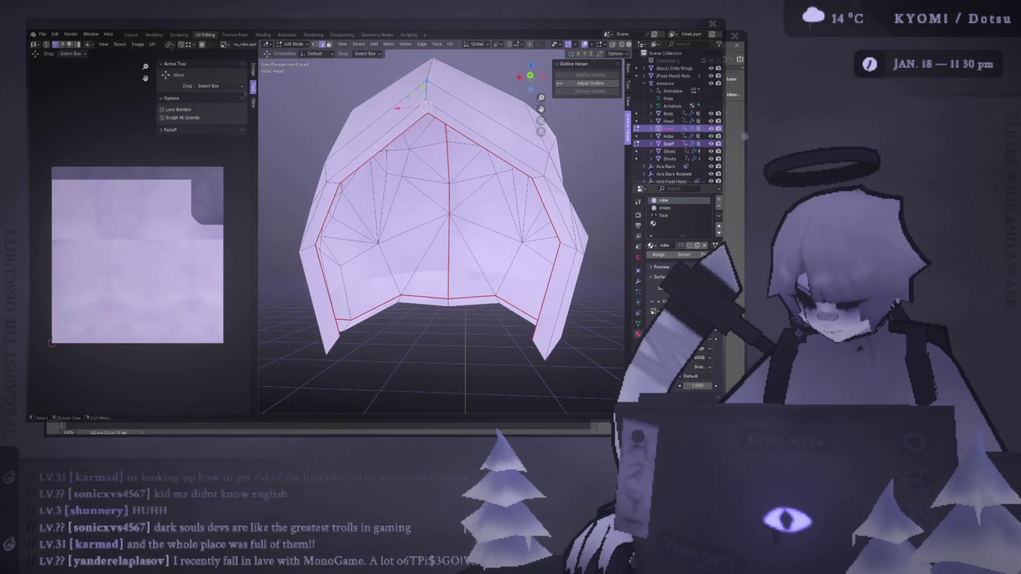
key(Tab)
click(446, 145)
key(KP_Decimal)
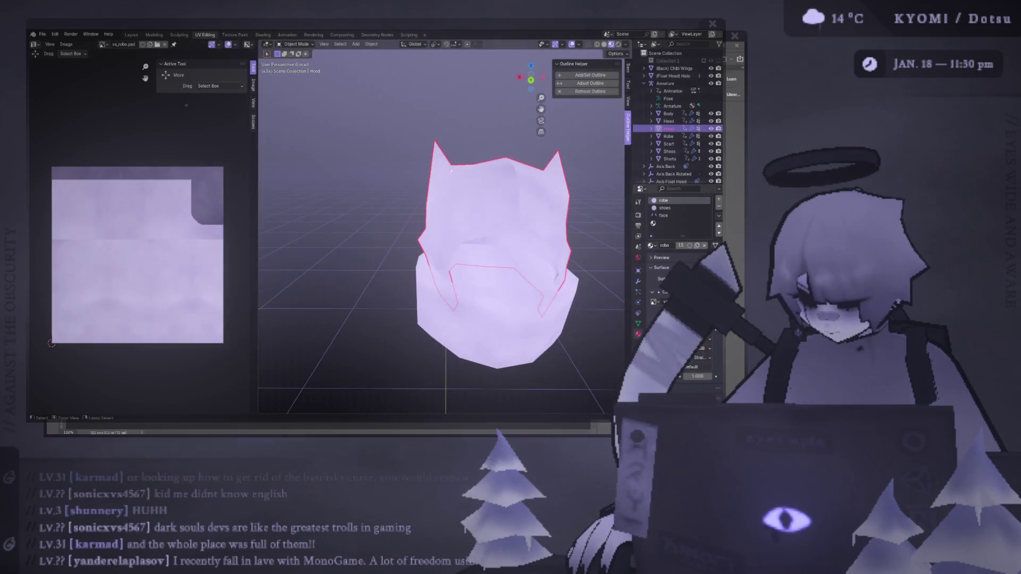
key(ctrl+s)
click(380, 171)
key(Tab)
middle_drag(380, 172, 299, 158)
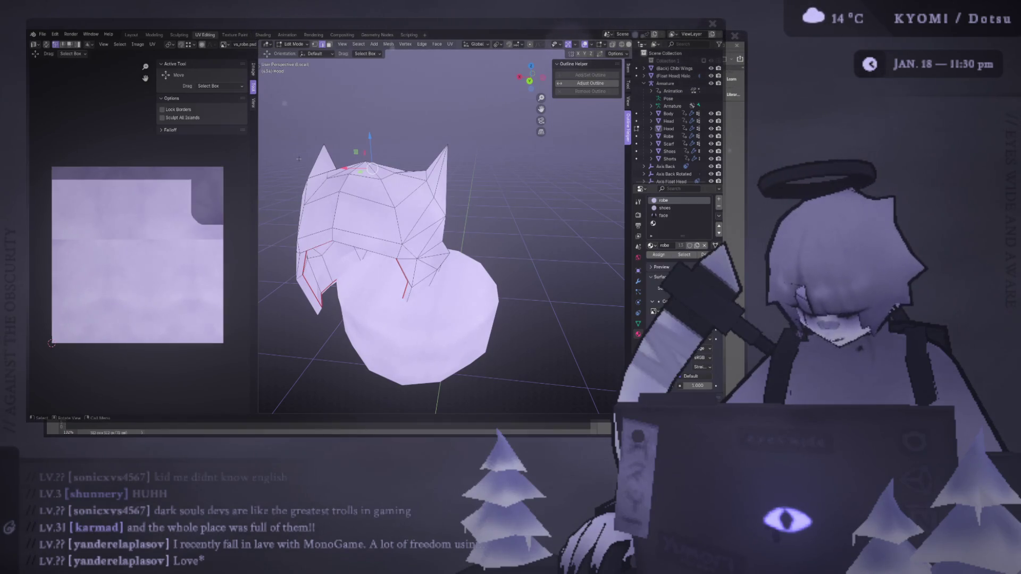
- Undo the last change and select the whole hood island in face mode
key(ctrl+z)
key(ctrl+z)
key(ctrl+z)
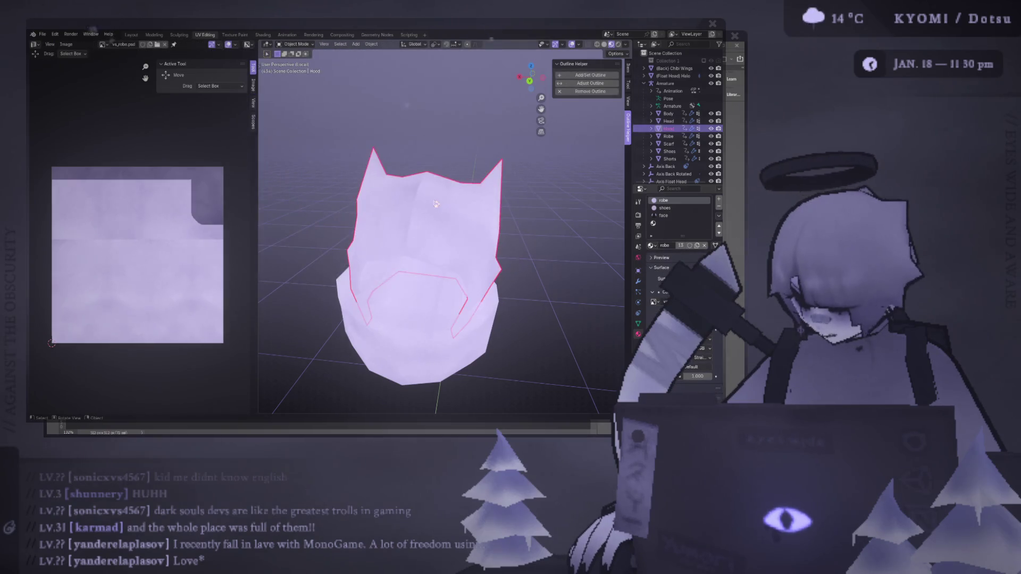
mouse_move(428, 194)
middle_down()
mouse_move(404, 202)
mouse_move(459, 189)
mouse_move(457, 212)
middle_up()
key(3)
click(467, 205)
key(ctrl+l)
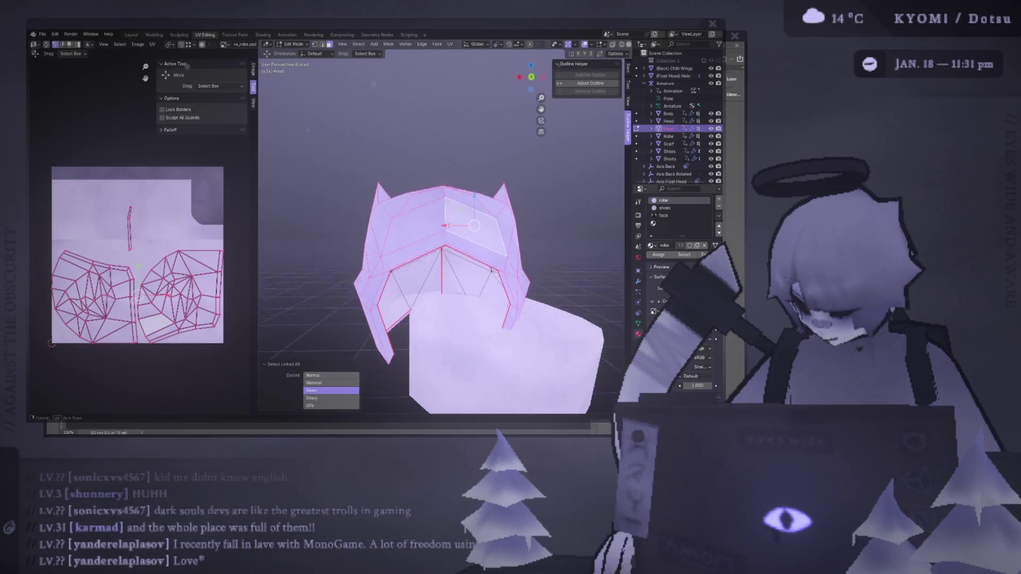
mouse_move(448, 223)
middle_down()
mouse_move(510, 237)
mouse_move(452, 266)
middle_up()
scroll(452, 265, up, 3)
- Unwrap the hood faces Angle Based and rotate the UV island 90 degrees
right_click(444, 272)
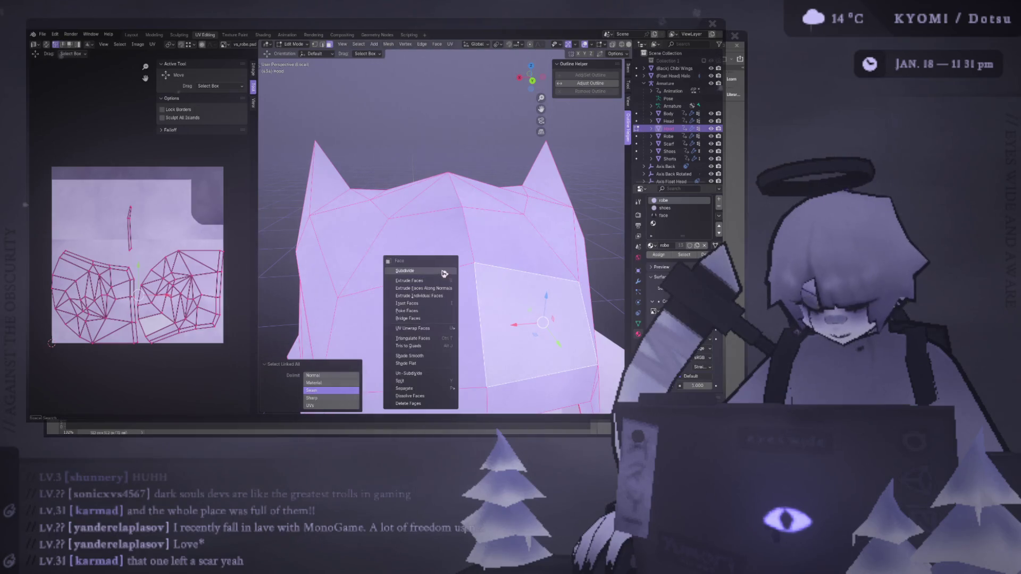
mouse_move(447, 328)
mouse_move(510, 332)
click(580, 328)
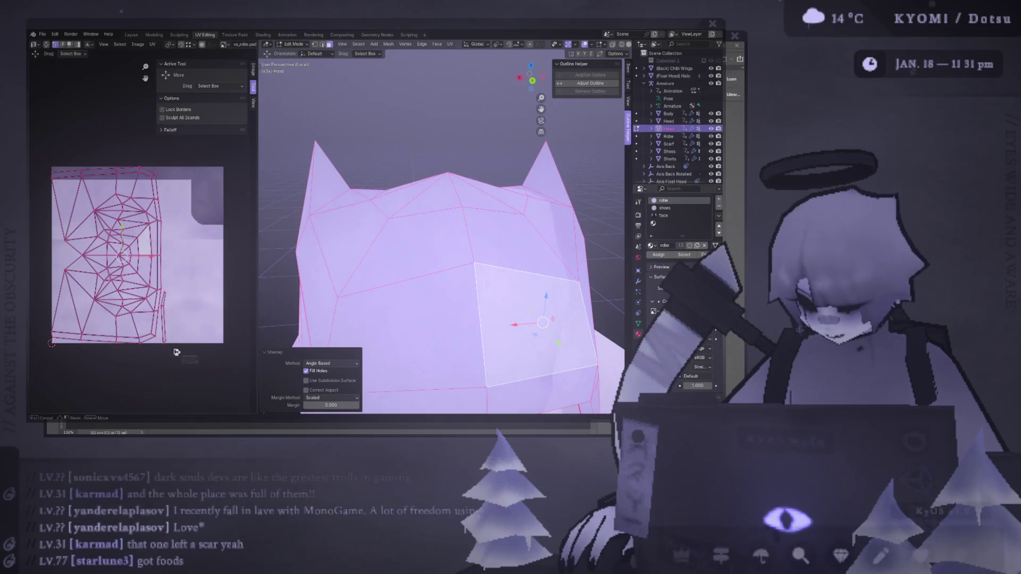
click(146, 185)
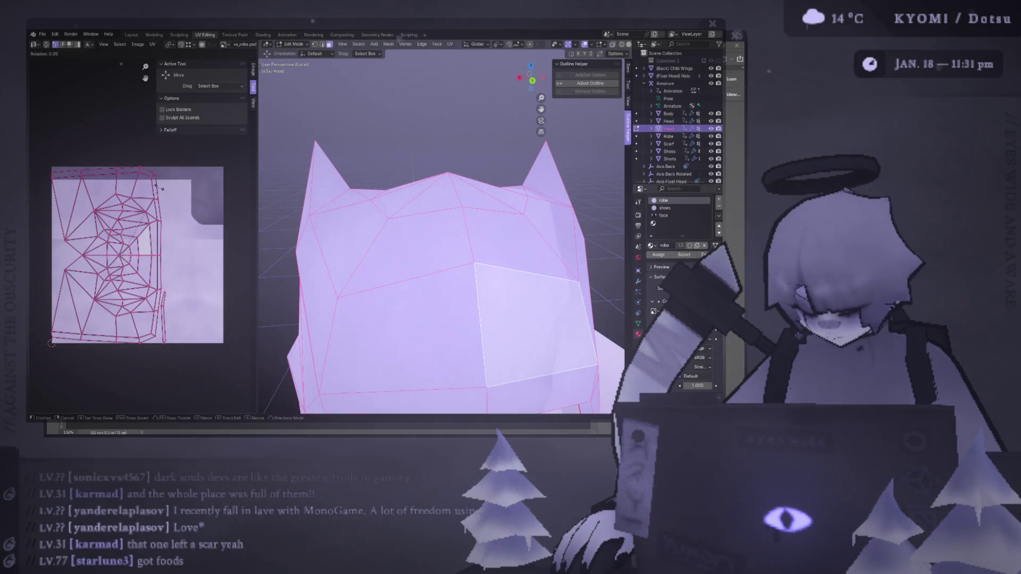
text(r90)
key(Return)
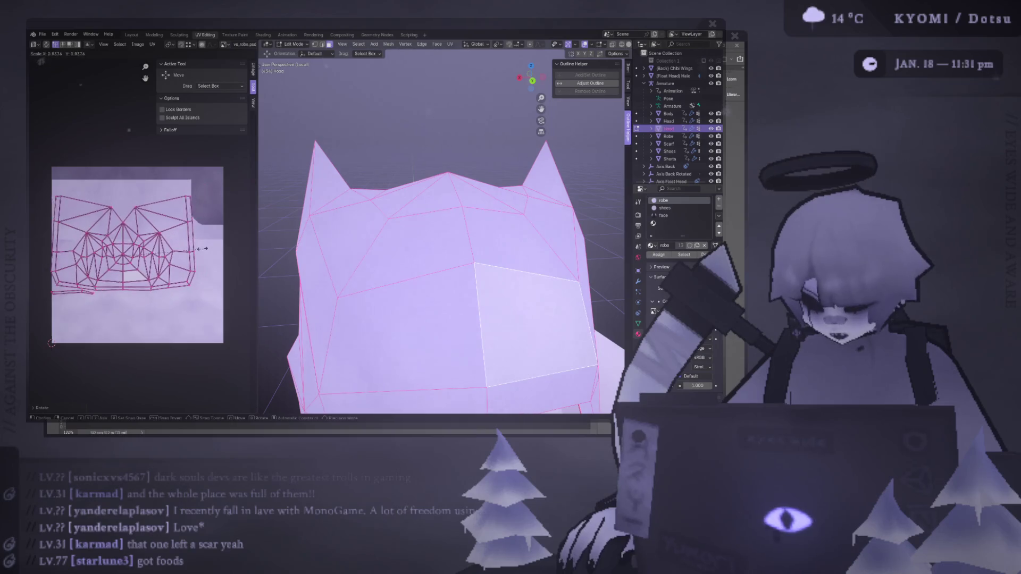
- Orbit around the hood, briefly leaving and re-entering Edit Mode
mouse_move(372, 293)
middle_down()
mouse_move(409, 310)
mouse_move(547, 289)
middle_up()
key(Tab)
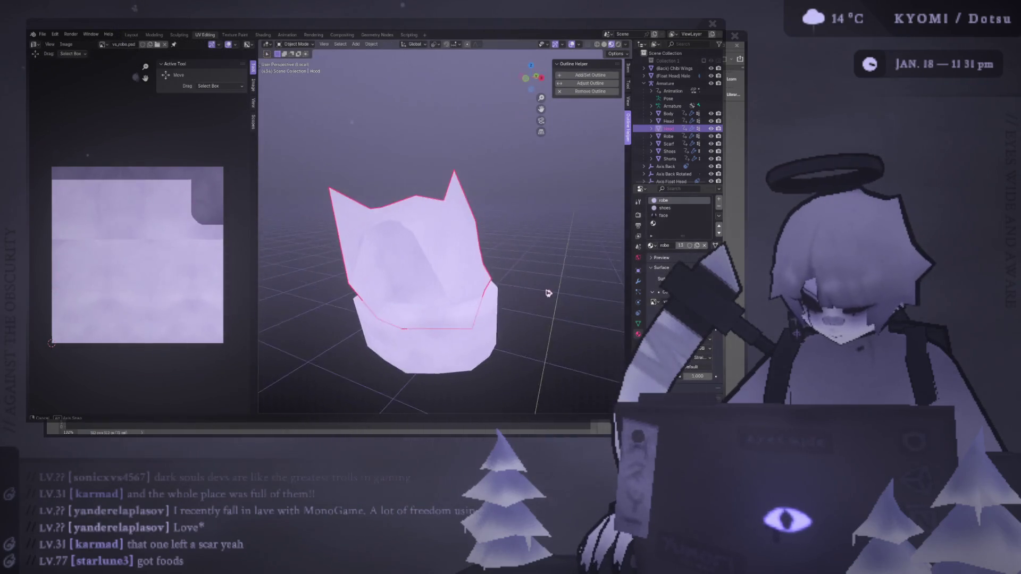
scroll(547, 290, up, 3)
key(Tab)
mouse_move(453, 227)
middle_down()
mouse_move(438, 249)
mouse_move(547, 218)
mouse_move(422, 257)
mouse_move(503, 228)
mouse_move(518, 236)
middle_up()
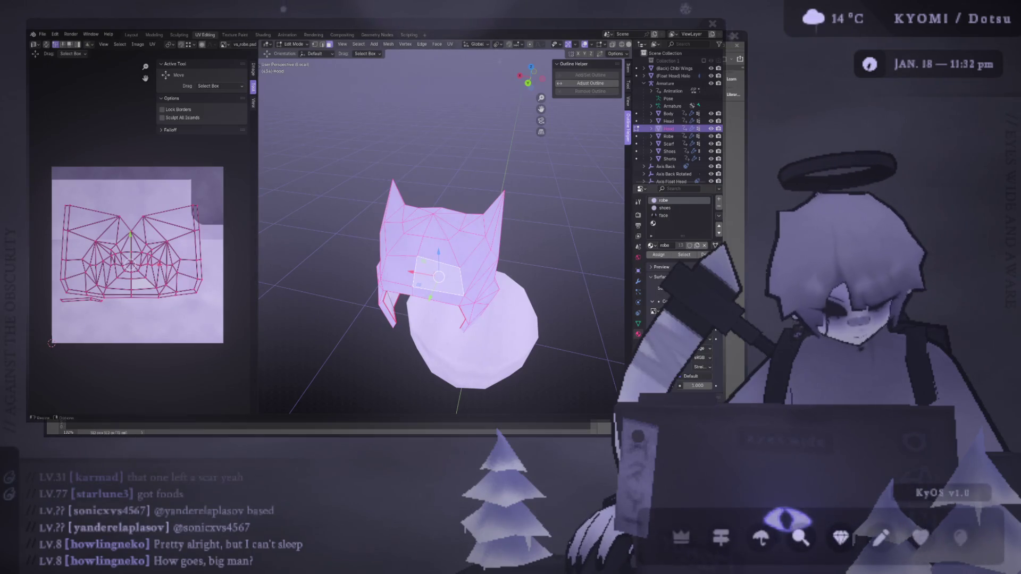
- Check the robe texture in Photoshop, then select the hood and enter Edit Mode
key(alt+Tab)
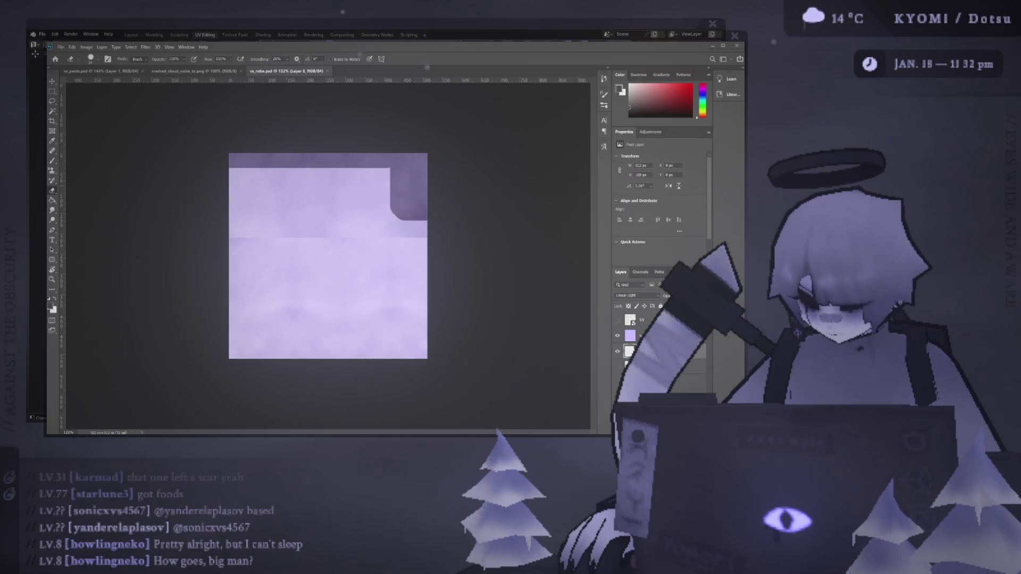
key(alt+Tab)
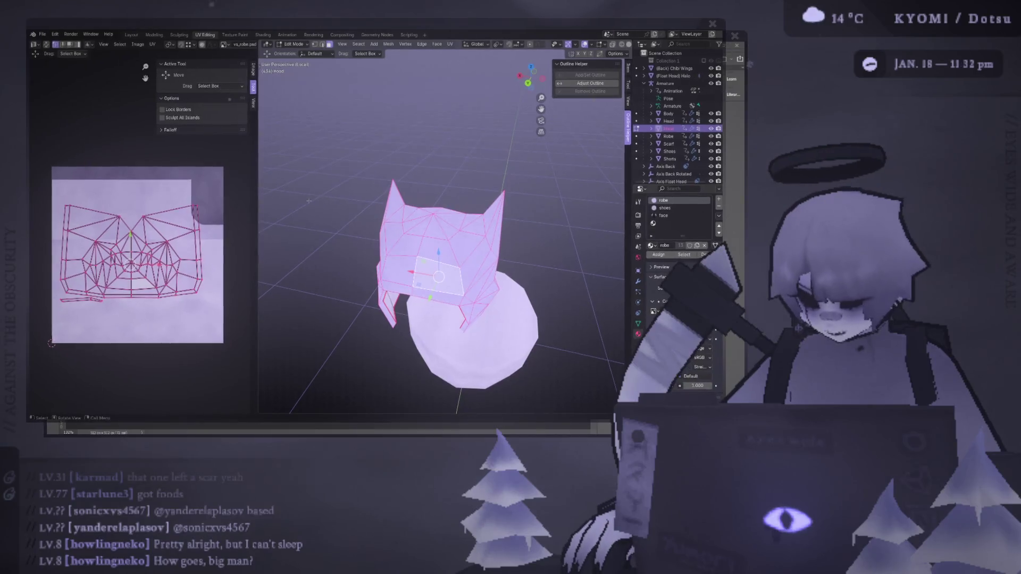
key(Tab)
middle_drag(438, 277, 416, 212)
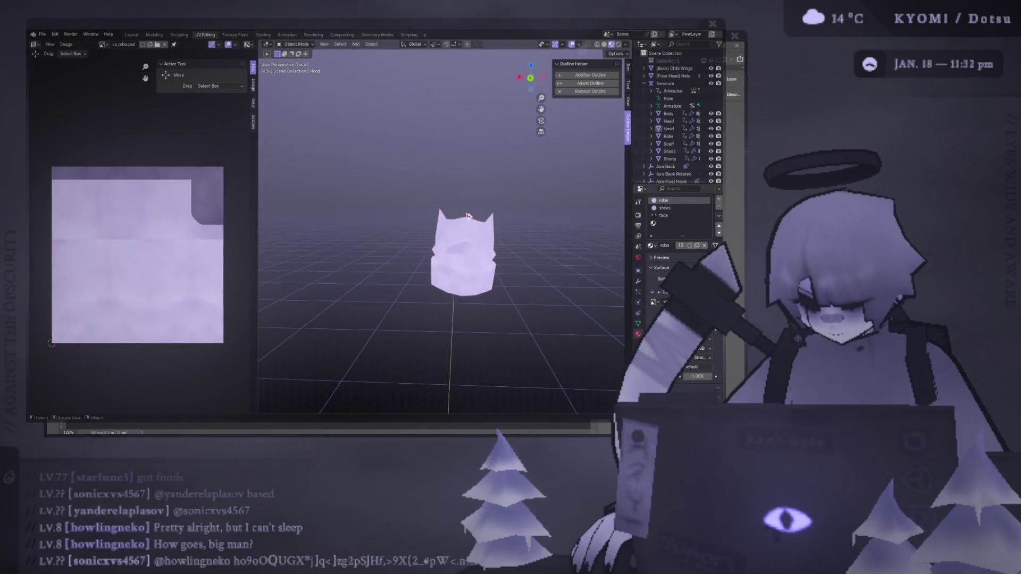
scroll(417, 212, up, 3)
click(417, 212)
key(Tab)
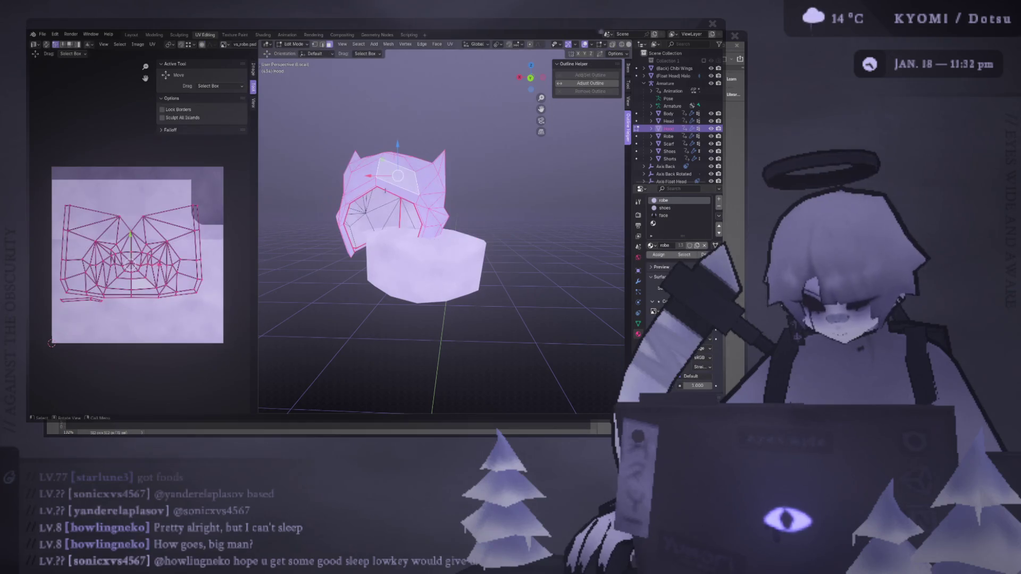
- Project the hood's UVs from the back view
key(KP_3)
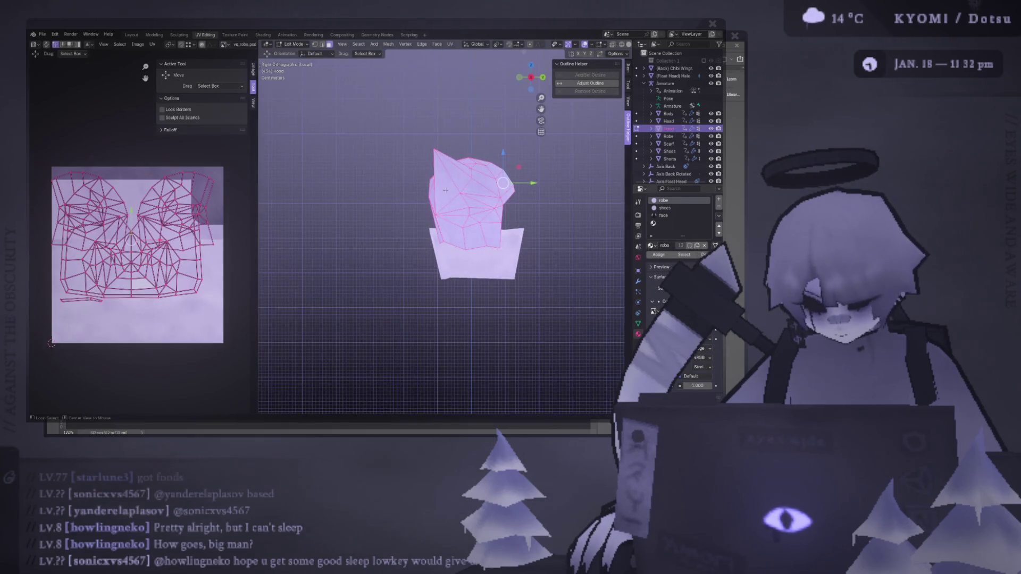
key(ctrl+KP_1)
scroll(362, 229, up, 5)
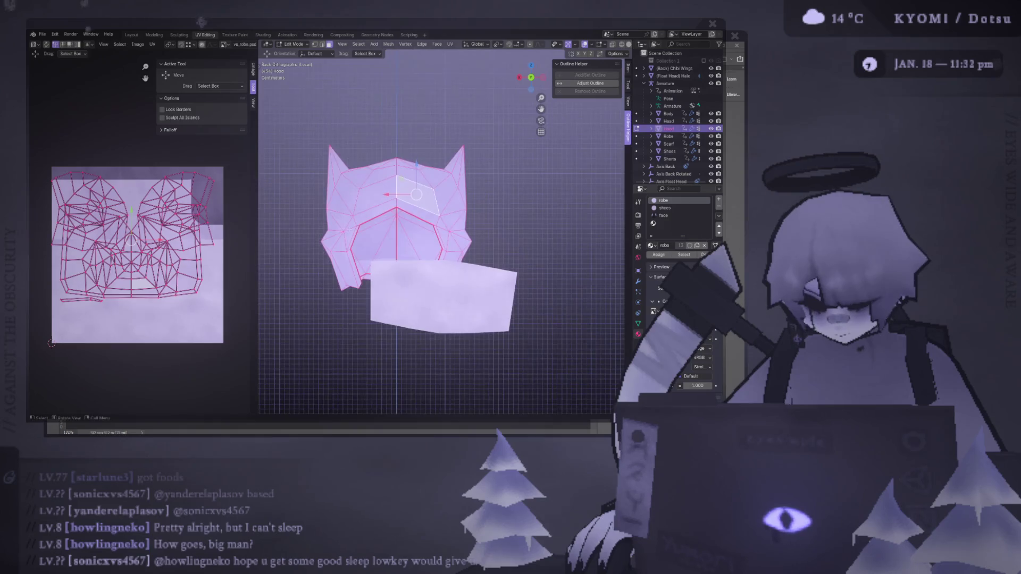
key(ctrl+f)
mouse_move(358, 237)
click(389, 240)
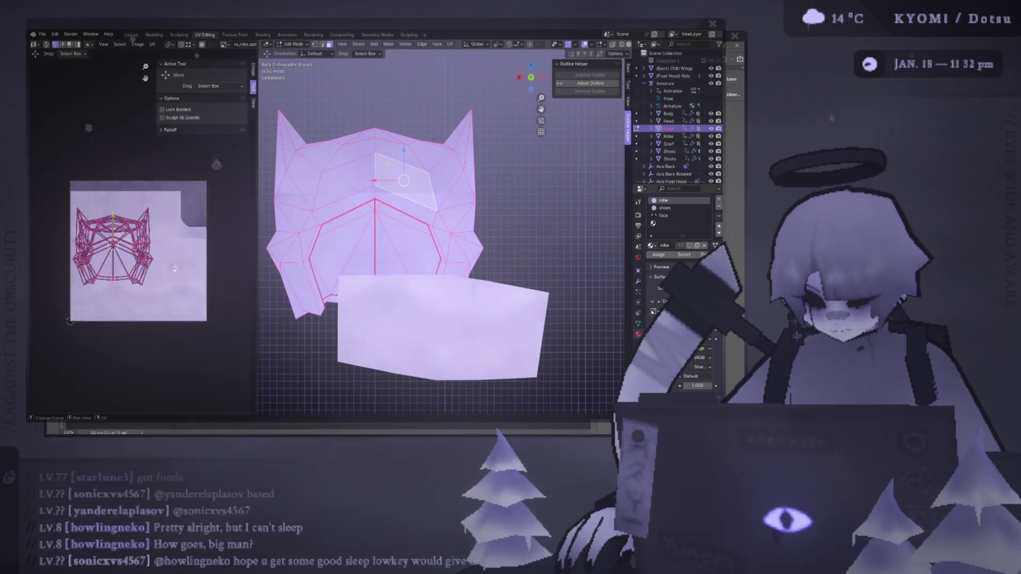
scroll(190, 259, down, 3)
- Enlarge the hood UV islands, slide them left on the texture, then shrink them slightly
key(s)
click(144, 78)
key(g)
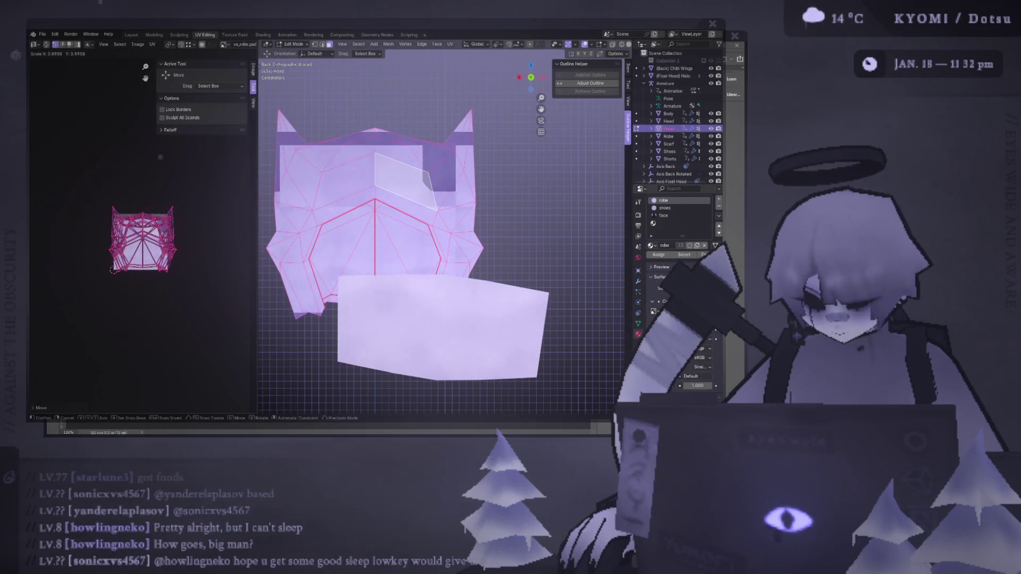
click(226, 256)
scroll(220, 255, up, 3)
drag(179, 245, 135, 207)
click(204, 219)
key(s)
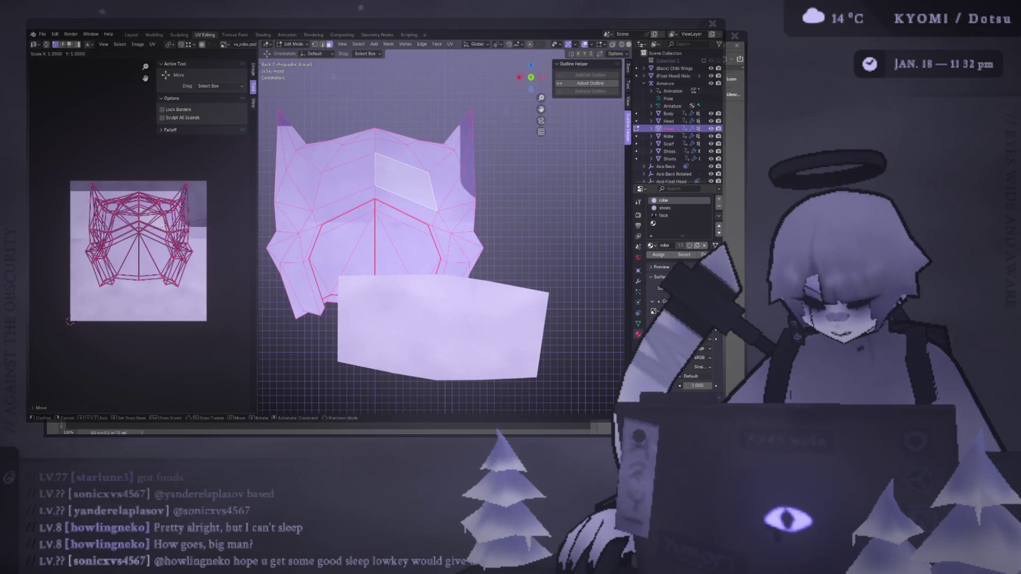
click(203, 223)
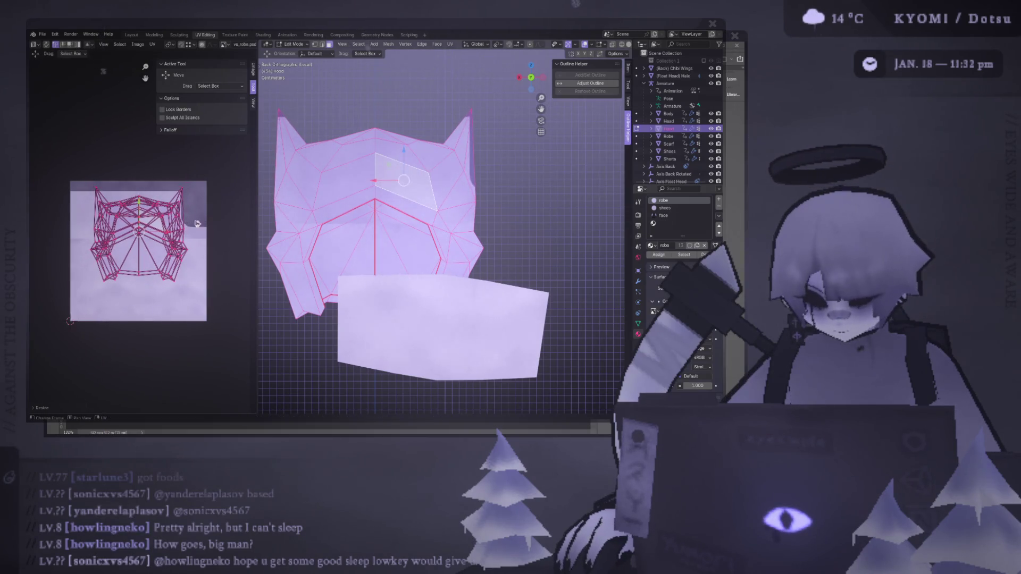
key(g)
click(143, 218)
- From the back view, reposition and resize the hood UV islands once more
mouse_move(329, 229)
middle_down()
mouse_move(314, 240)
mouse_move(340, 229)
middle_up()
key(ctrl+KP_1)
key(g)
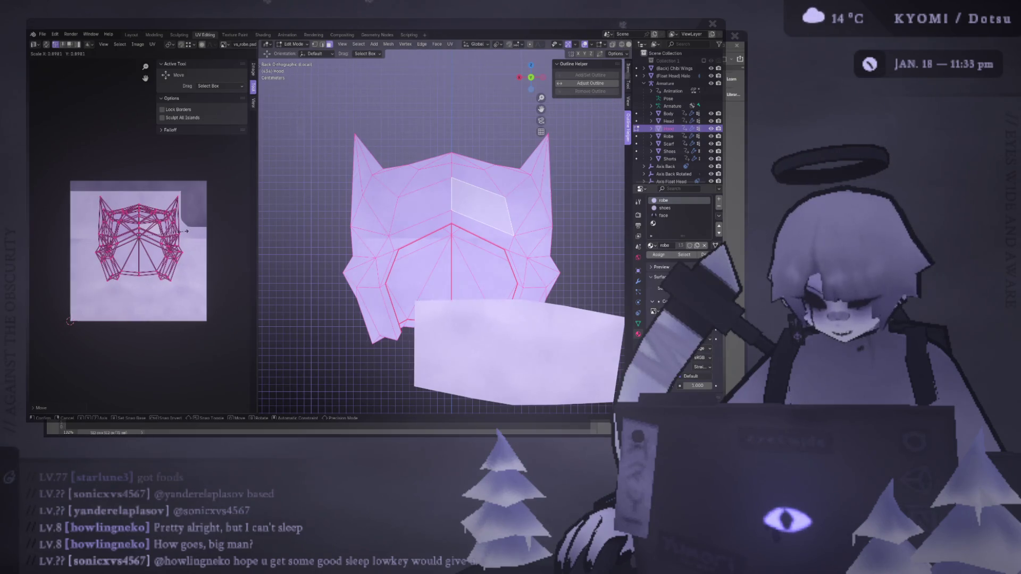
key(s)
click(156, 222)
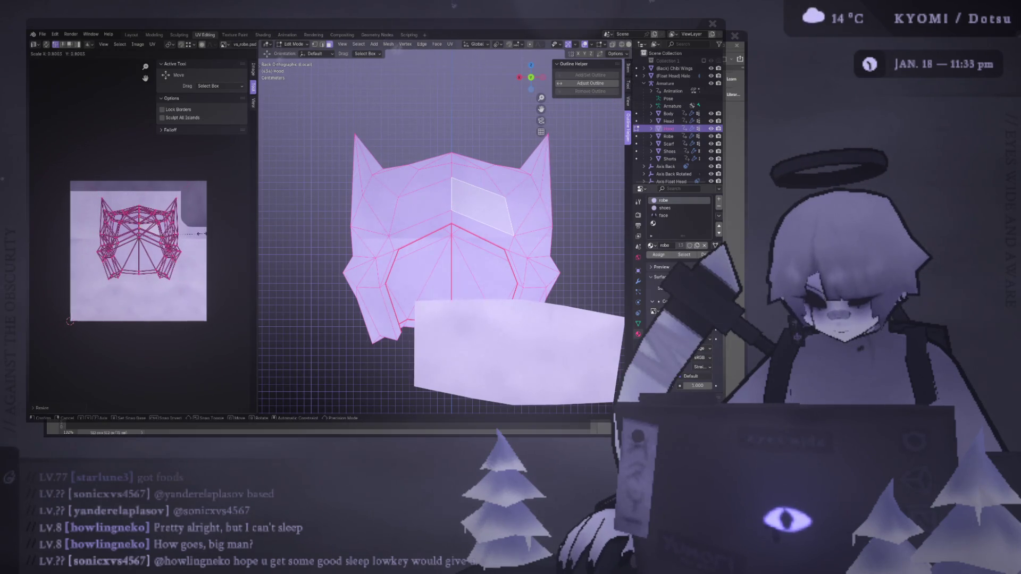
scroll(473, 236, down, 4)
- Select the scarf and hood objects together, toggling into and out of Edit Mode
key(Tab)
click(479, 287)
shift+click(473, 235)
key(Tab)
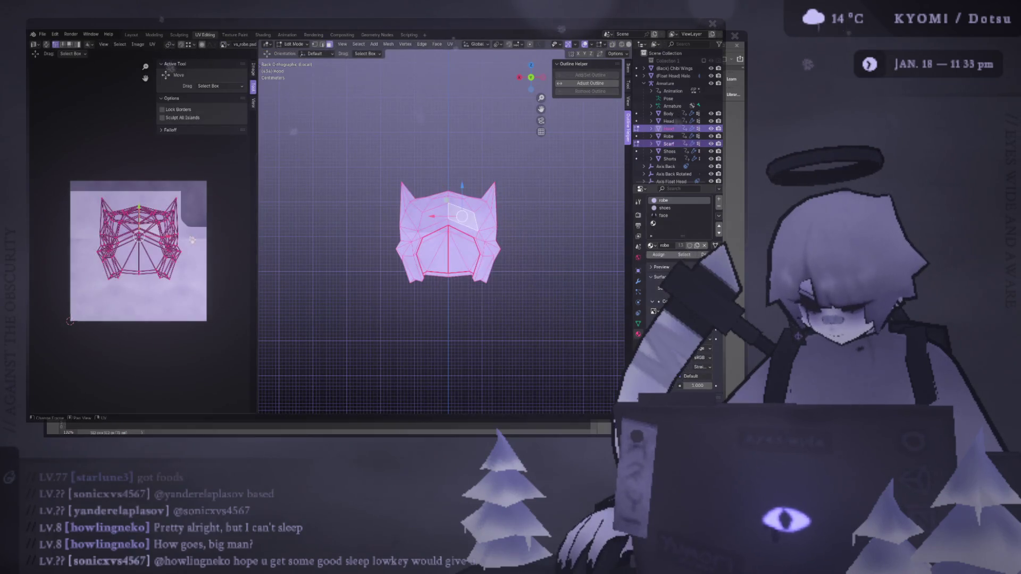
key(Tab)
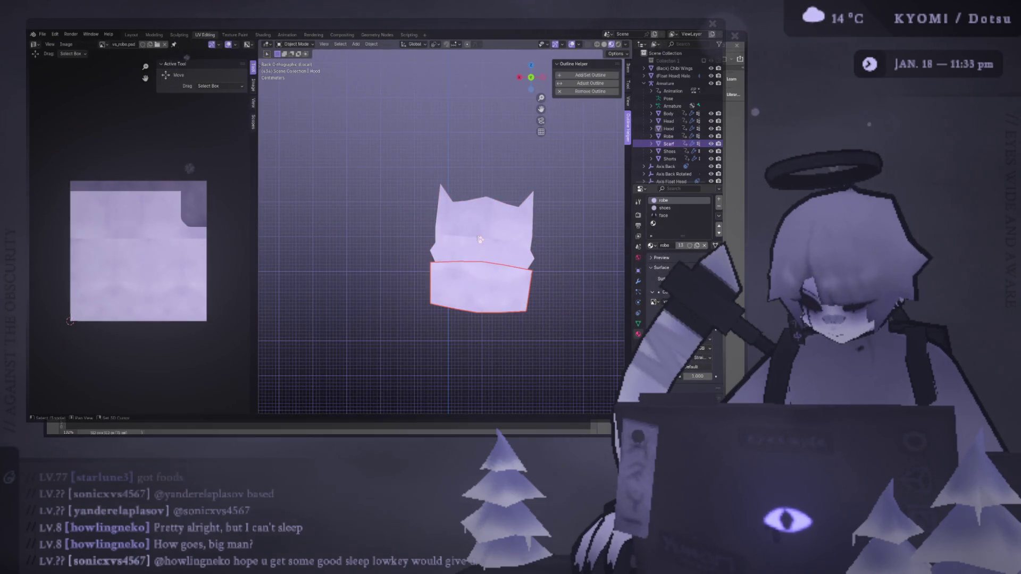
- Reveal the hidden scarf faces, move all UVs upward, and box-select the scarf's lower strip
key(Tab)
key(alt+a)
key(Tab)
key(Tab)
key(alt+h)
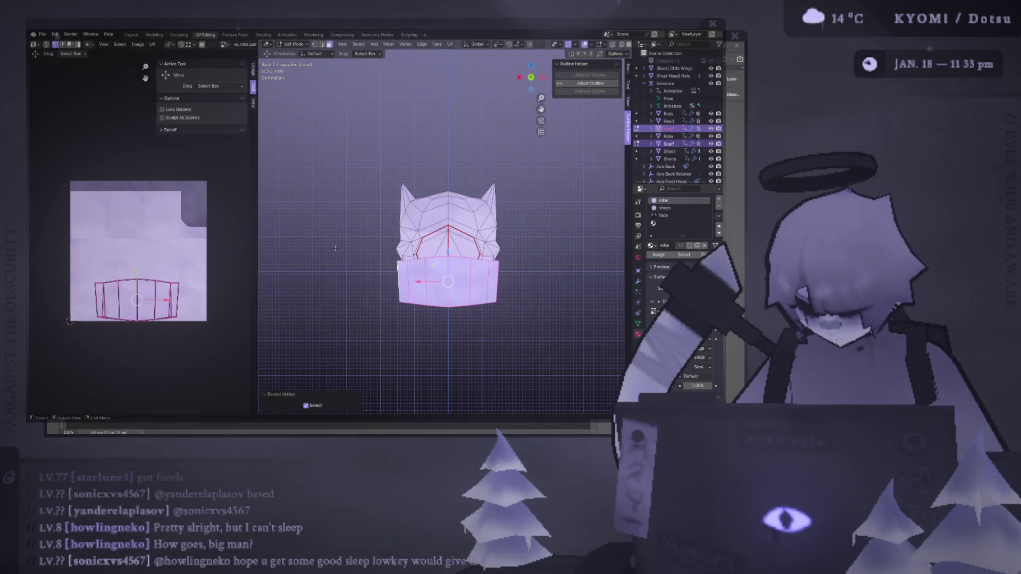
key(a)
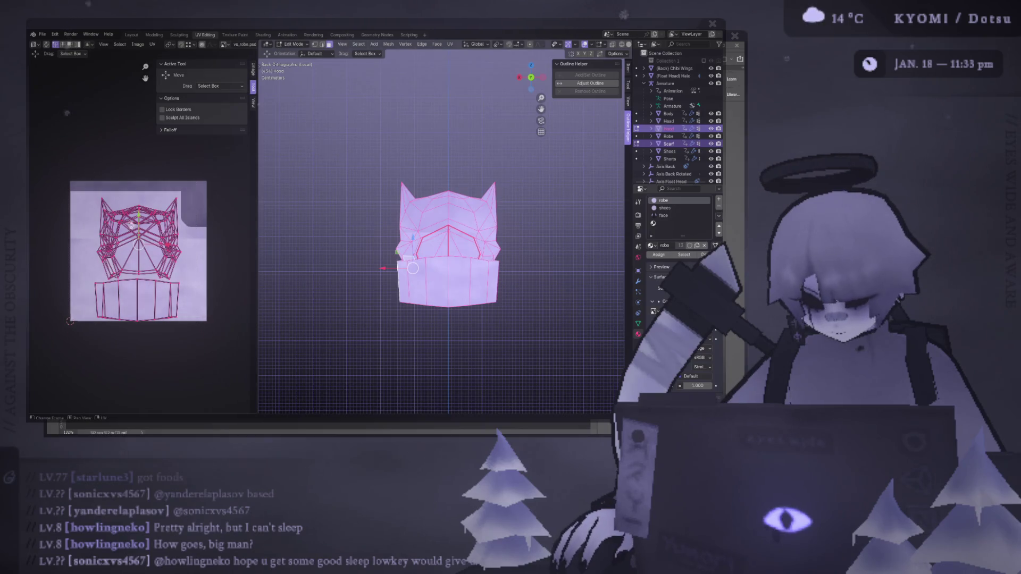
click(138, 198)
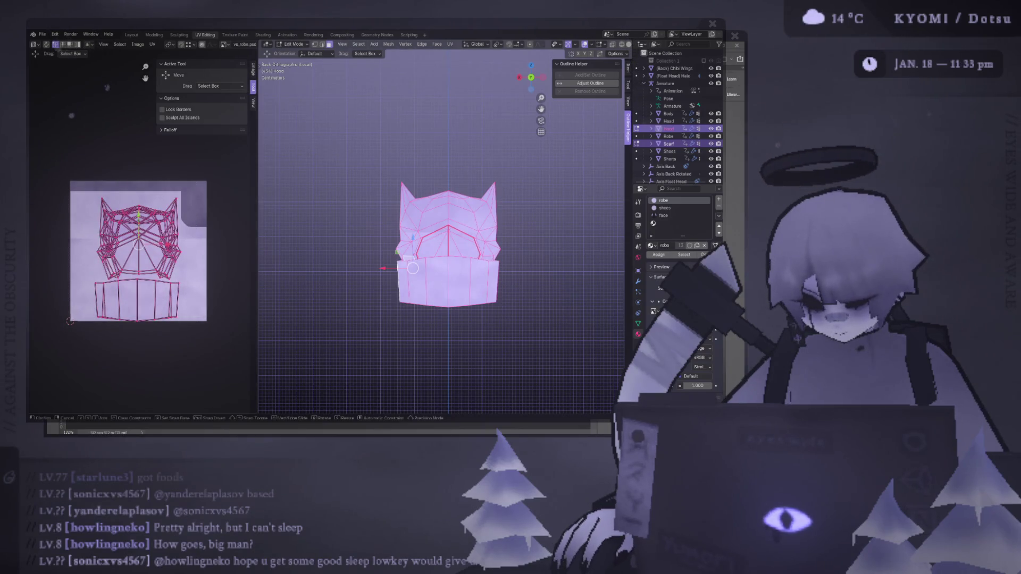
drag(183, 301, 73, 283)
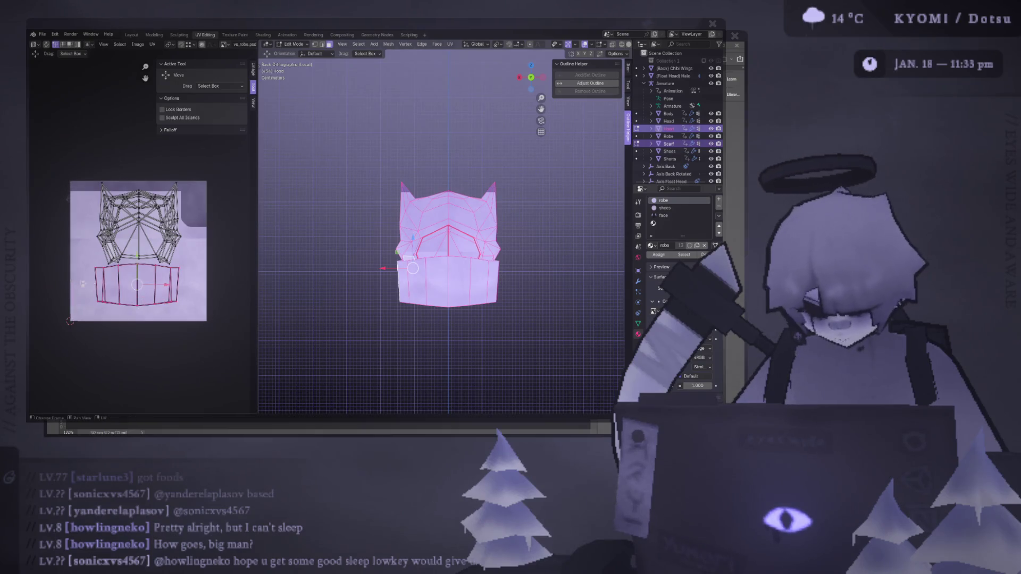
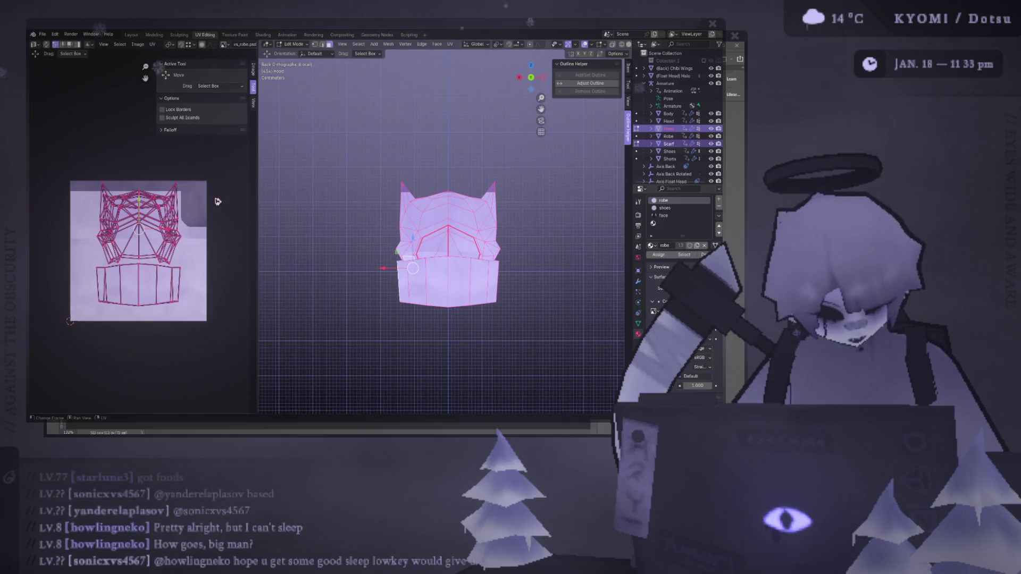
- Shift the hood UV islands slightly and scale them up over the robe texture
key(s)
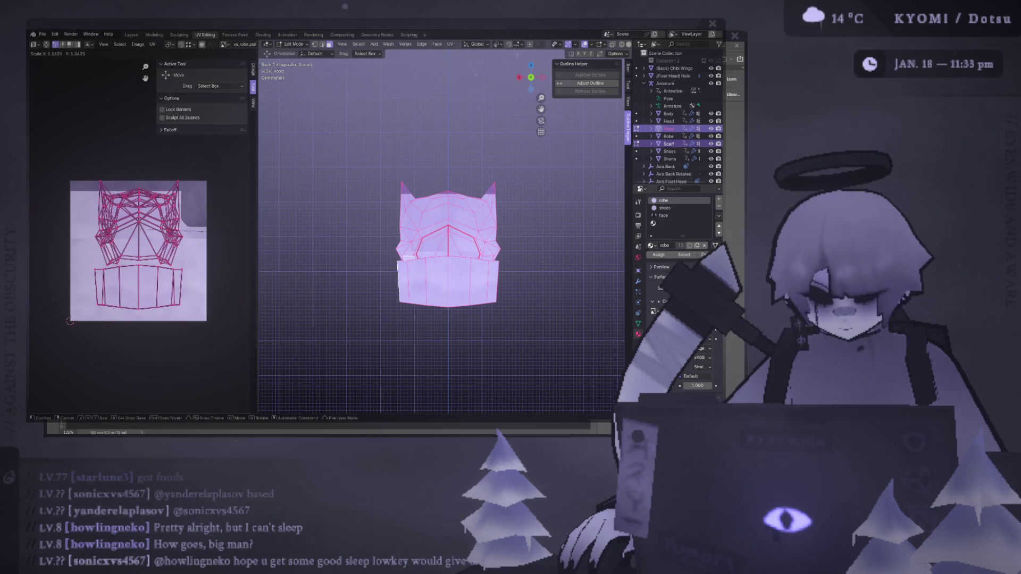
key(g)
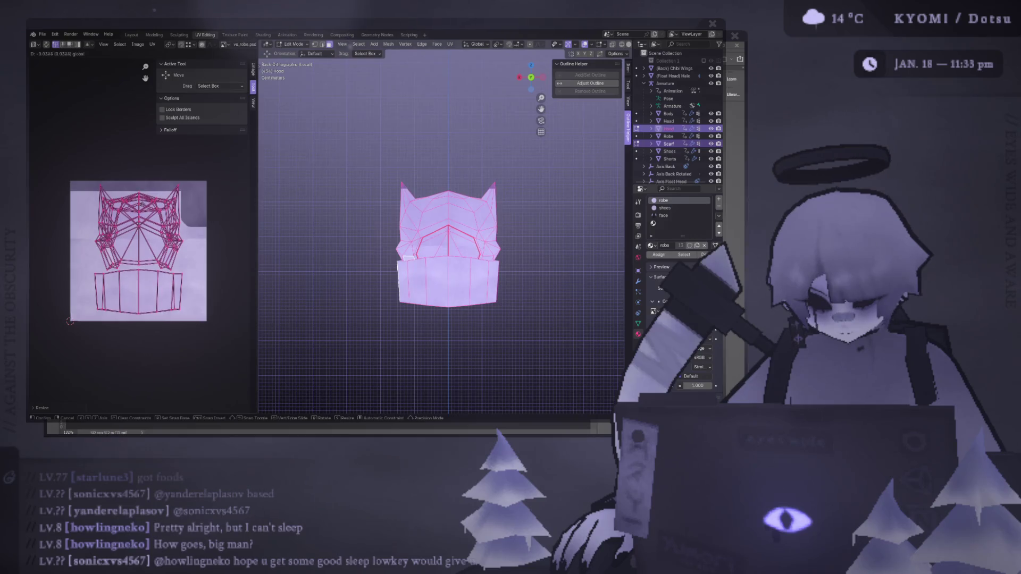
key(s)
key(Return)
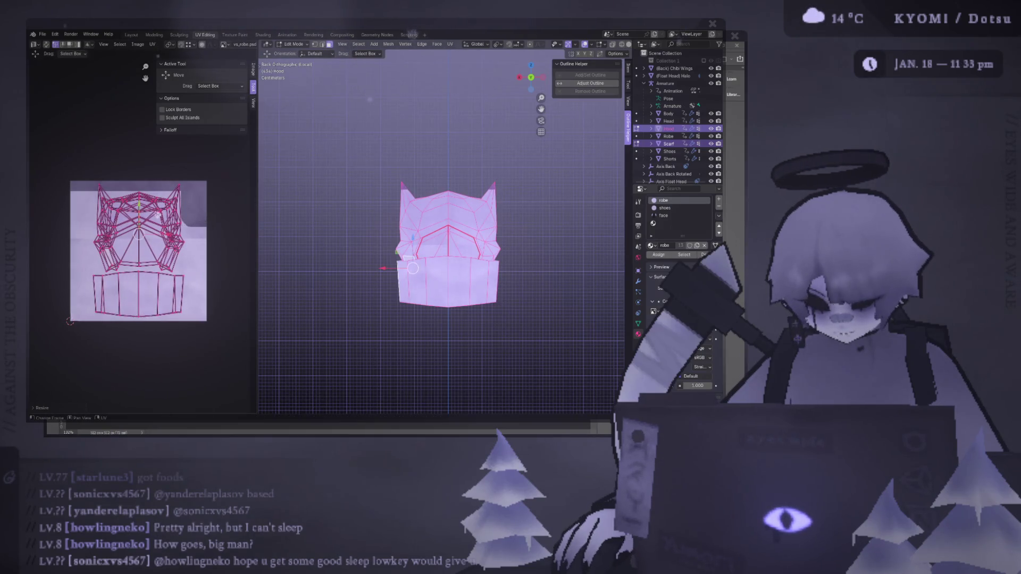
- Return the hood to Object Mode after rechecking its UVs from a perspective view
key(Tab)
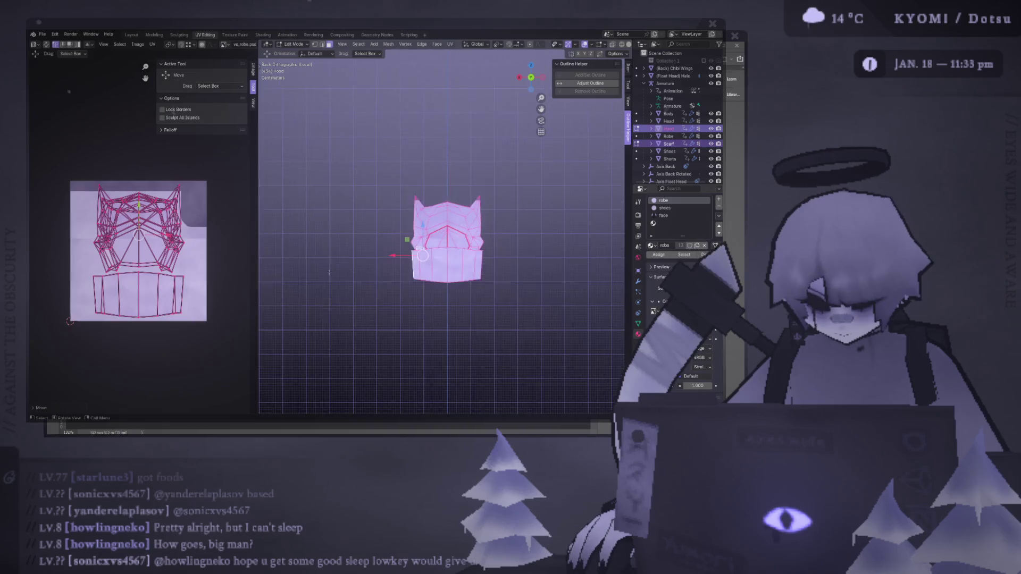
click(316, 231)
mouse_move(316, 230)
middle_down()
mouse_move(358, 255)
mouse_move(358, 243)
middle_up()
key(Tab)
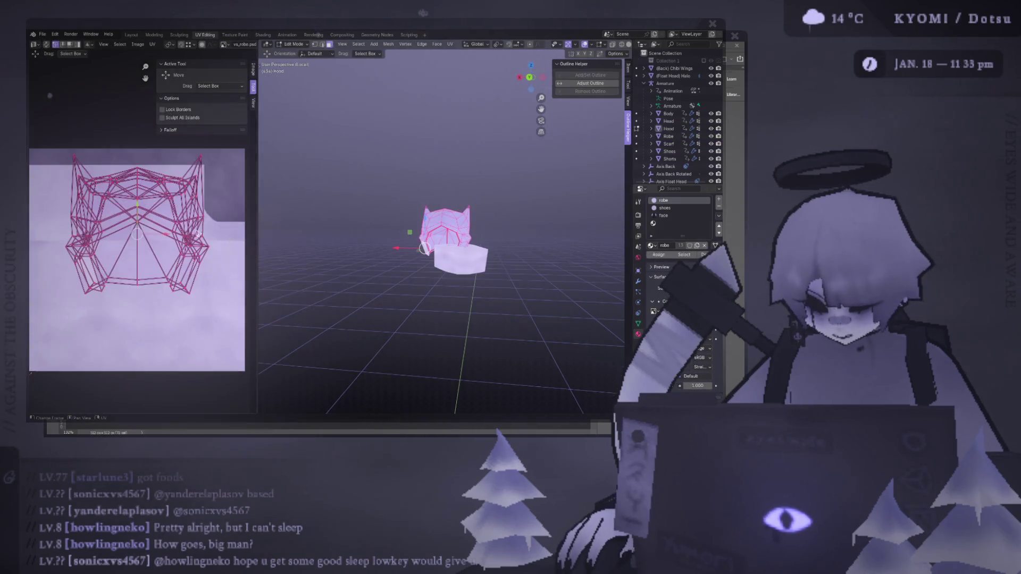
key(Tab)
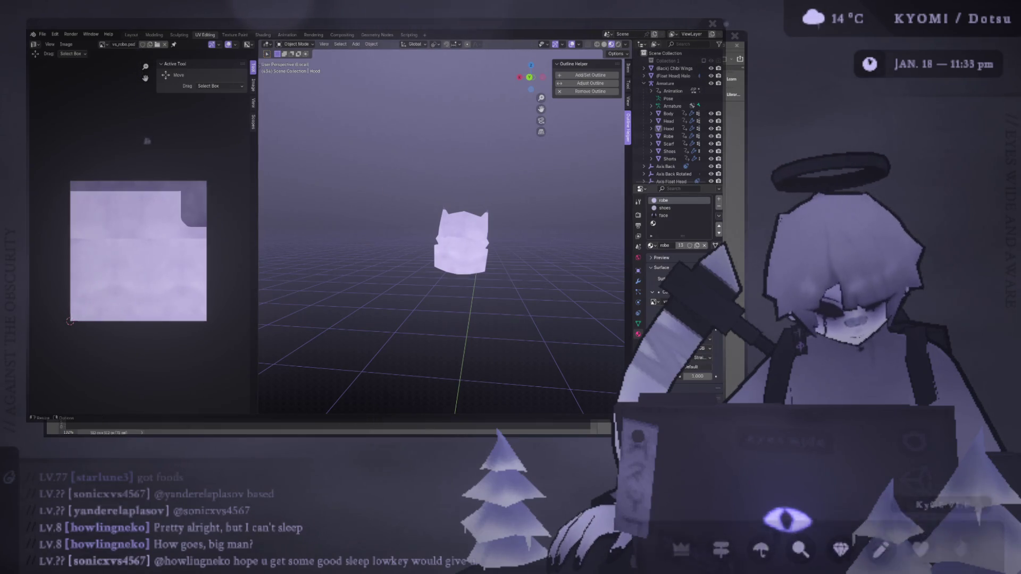
key(alt+Tab)
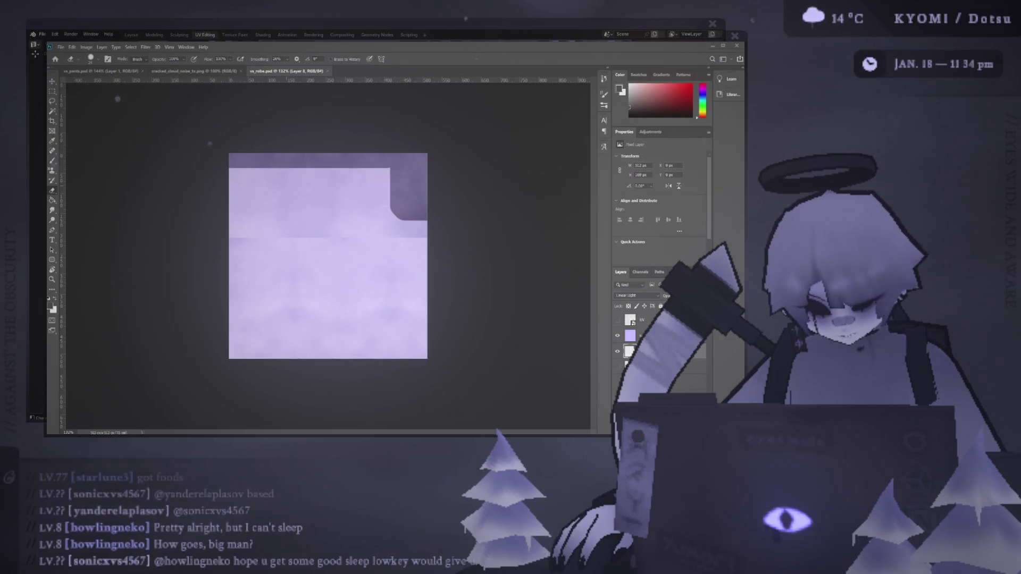
key(alt+Tab)
click(463, 263)
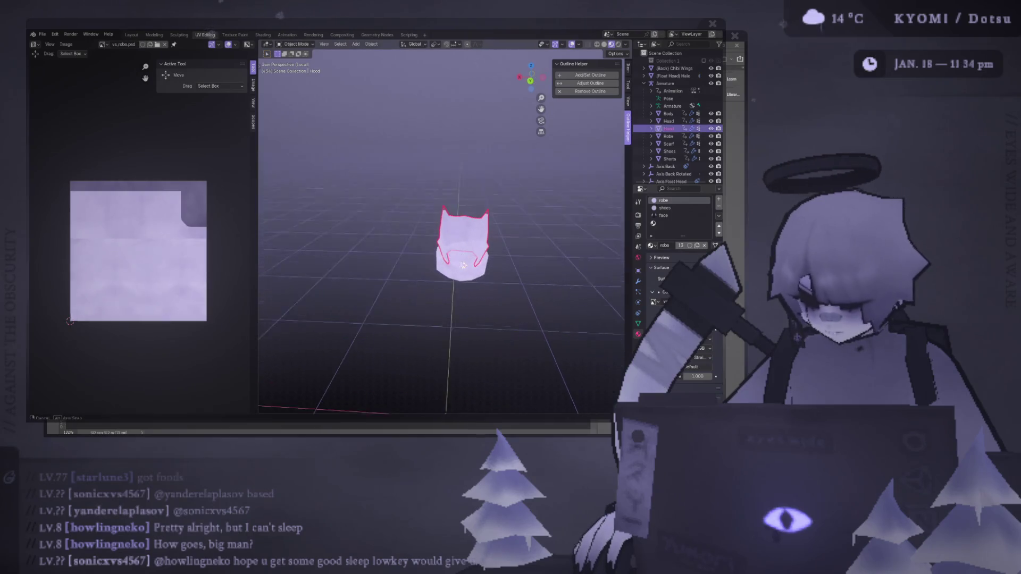
key(Tab)
key(Tab)
key(alt+a)
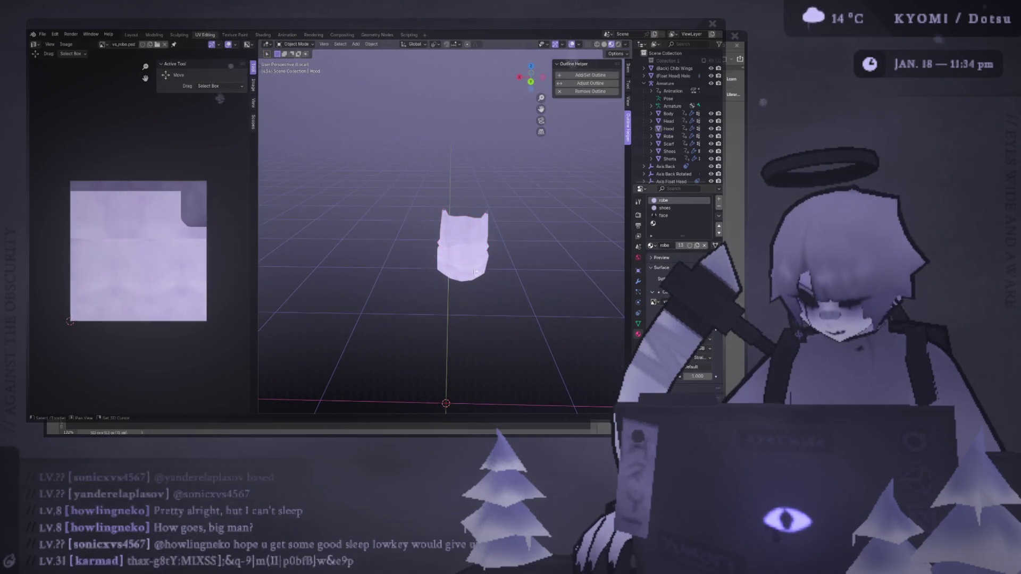
click(473, 269)
key(Tab)
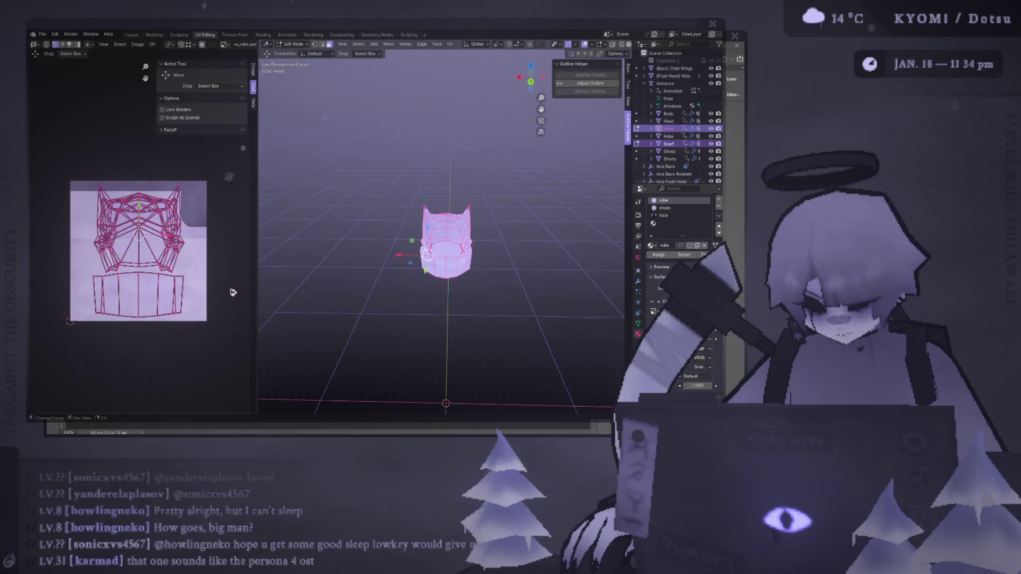
- Select all the hood UV islands and scale them slightly larger
alt+click(197, 208)
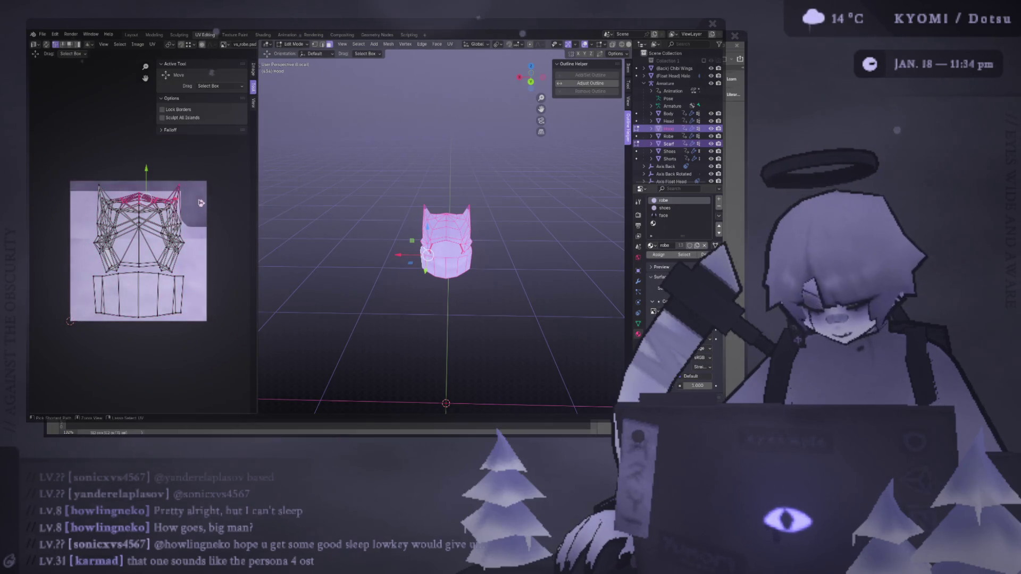
key(ctrl+l)
drag(218, 323, 81, 167)
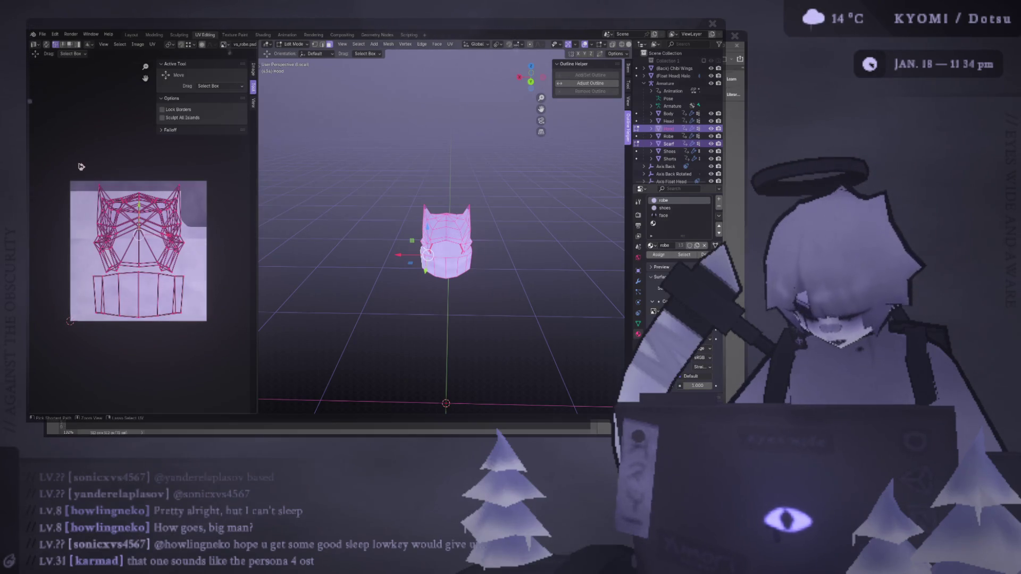
key(s)
click(205, 281)
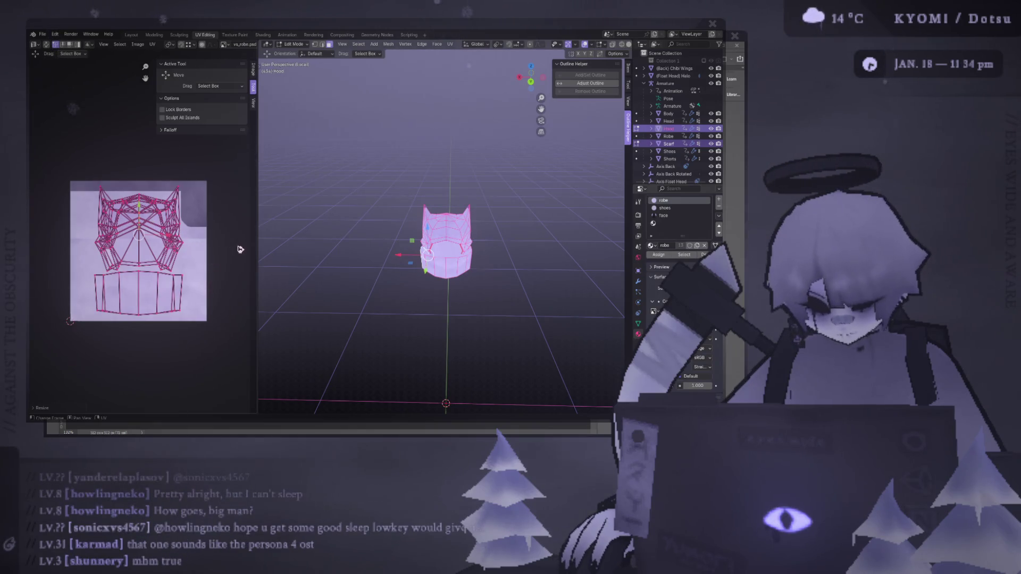
key(s)
click(179, 248)
- Select the upper region of the hood UVs and save void_spirit.blend
scroll(180, 248, down, 1)
scroll(180, 248, up, 1)
mouse_move(393, 255)
alt+middle_down()
mouse_move(410, 246)
mouse_move(381, 236)
alt+middle_up()
scroll(140, 237, up, 2)
click(202, 265)
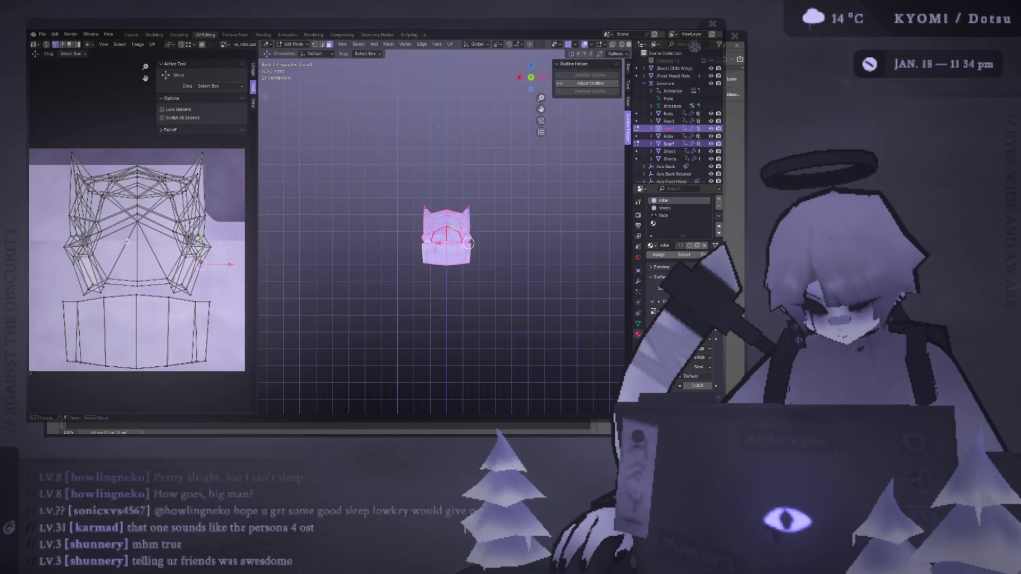
drag(207, 275, 44, 213)
key(ctrl+s)
- Return to Object Mode and exit local view to show the full character from the back
scroll(44, 213, down, 4)
key(Tab)
key(KP_Divide)
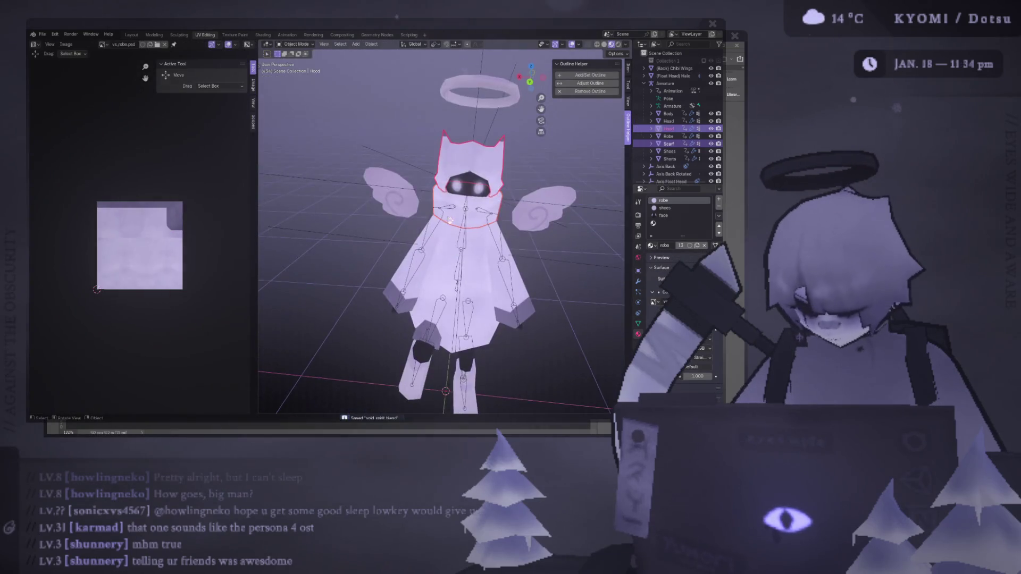
key(ctrl+KP_1)
- In Photoshop's vs_pants.psd, trial-paste a strip onto a new layer, then undo it
scroll(401, 237, up, 5)
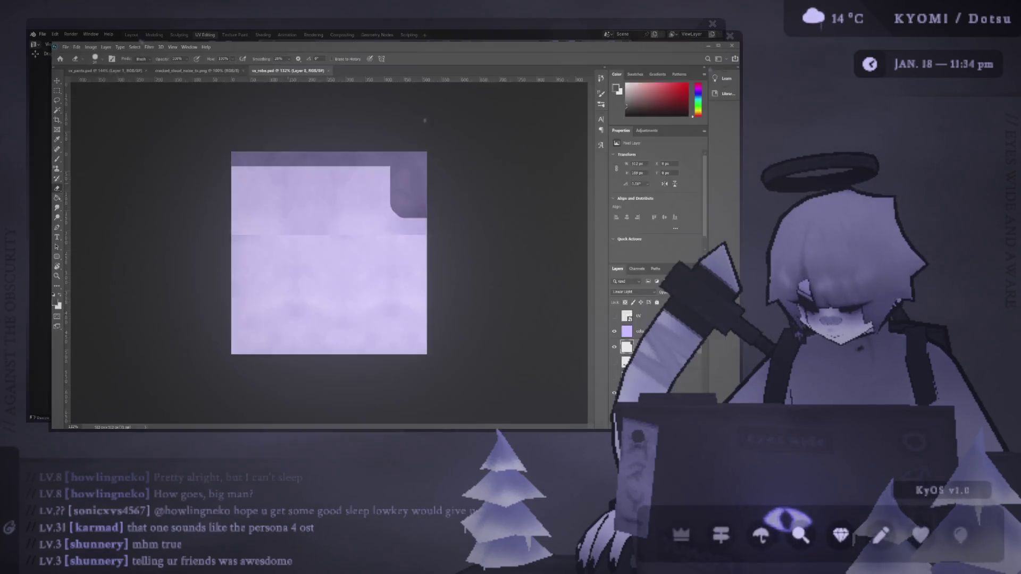
key(alt+Tab)
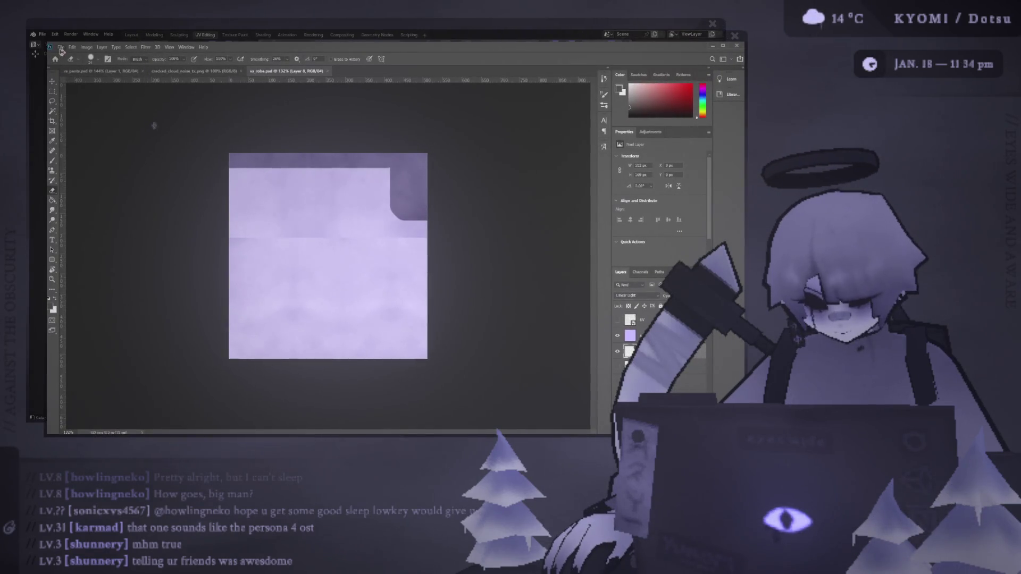
click(80, 70)
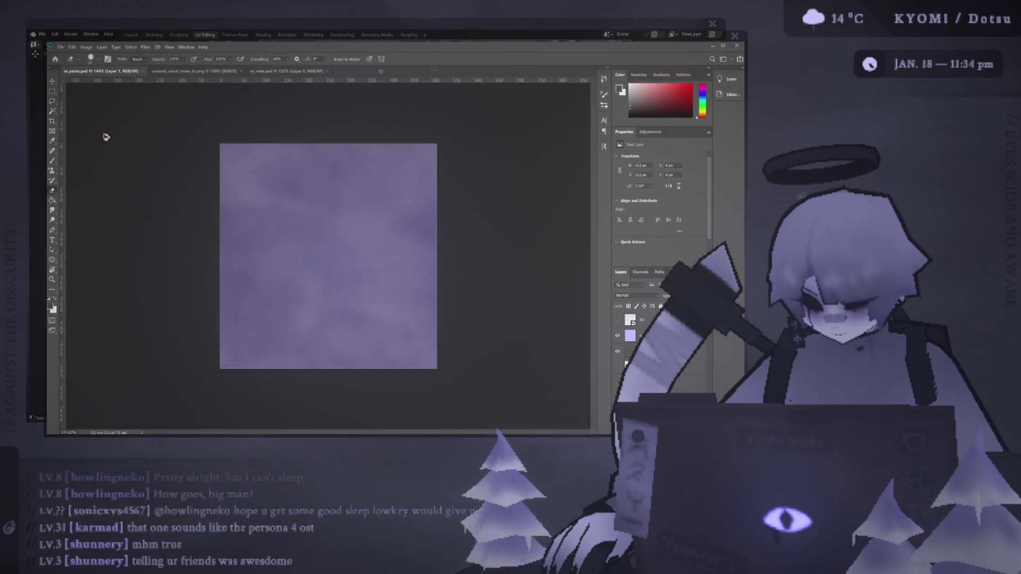
key(ctrl+shift+alt+n)
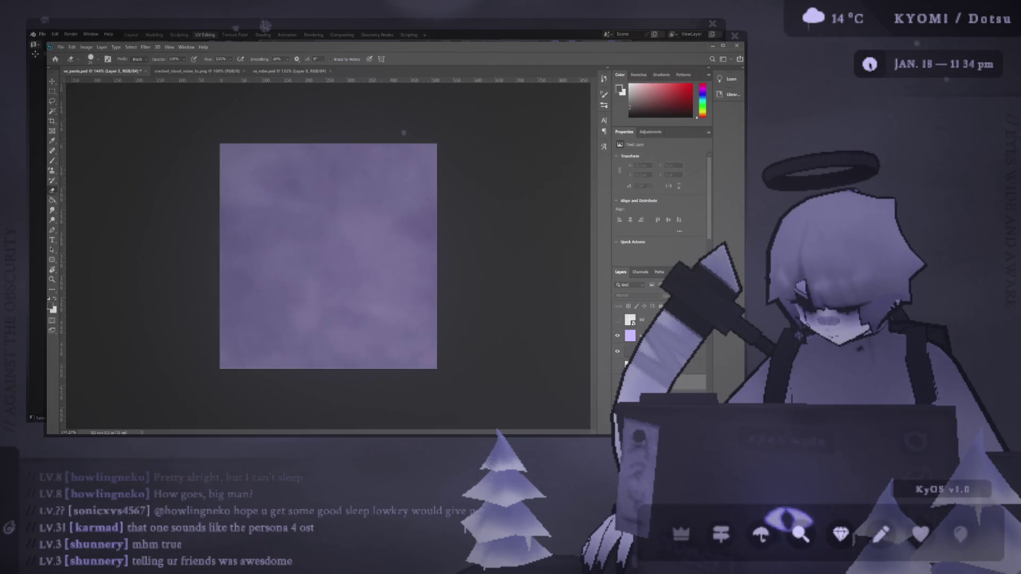
key(ctrl+v)
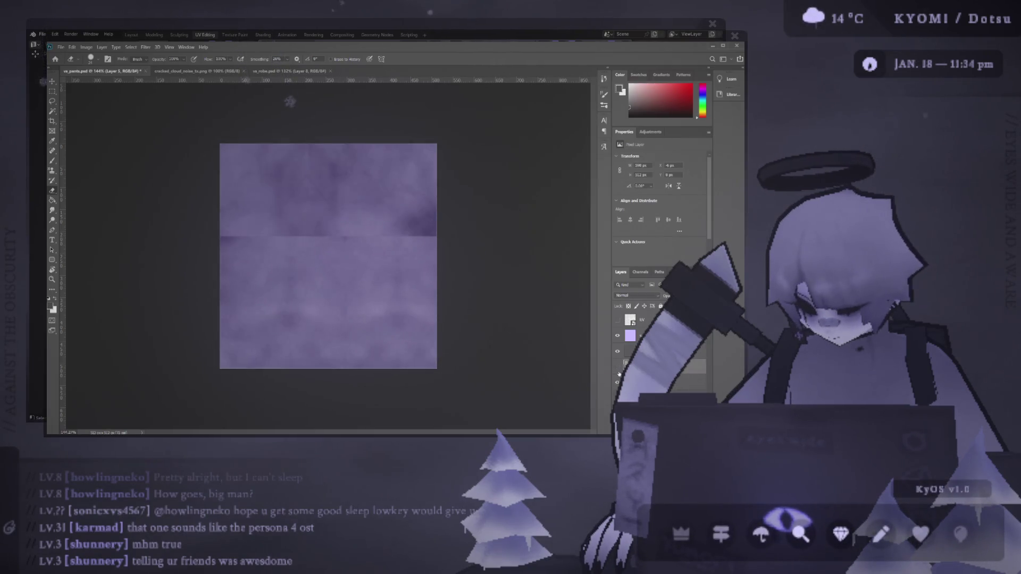
key(ctrl+z)
key(ctrl+z)
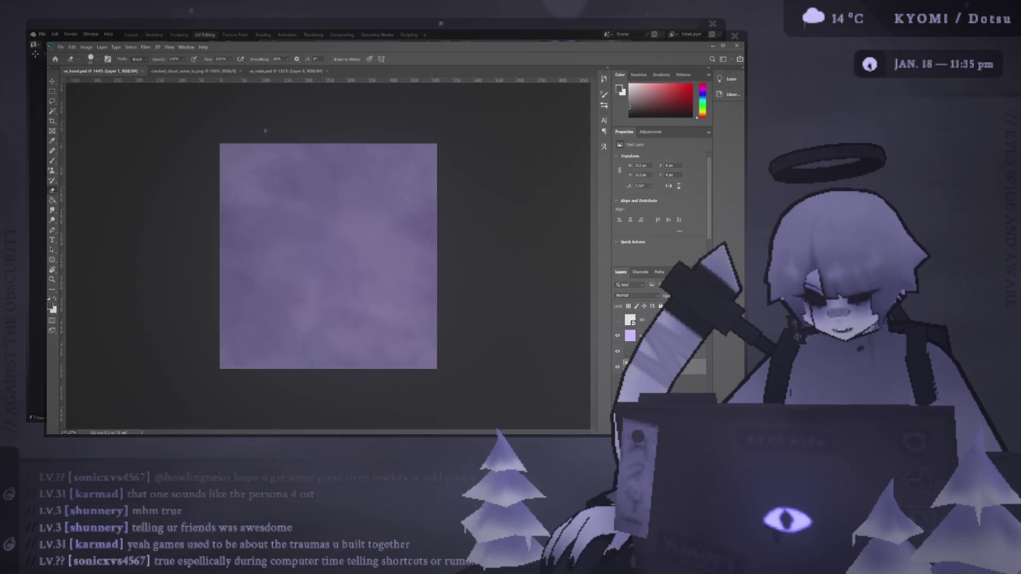
- Back in Blender, view the character from behind and widen the properties panel
click(713, 47)
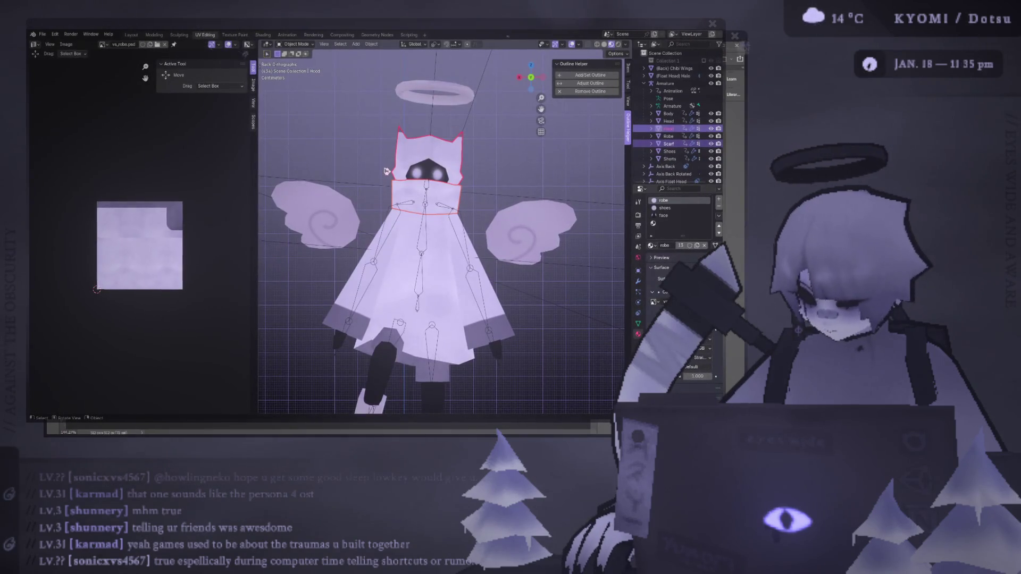
mouse_move(386, 171)
middle_down()
mouse_move(369, 184)
mouse_move(373, 212)
mouse_move(365, 167)
middle_up()
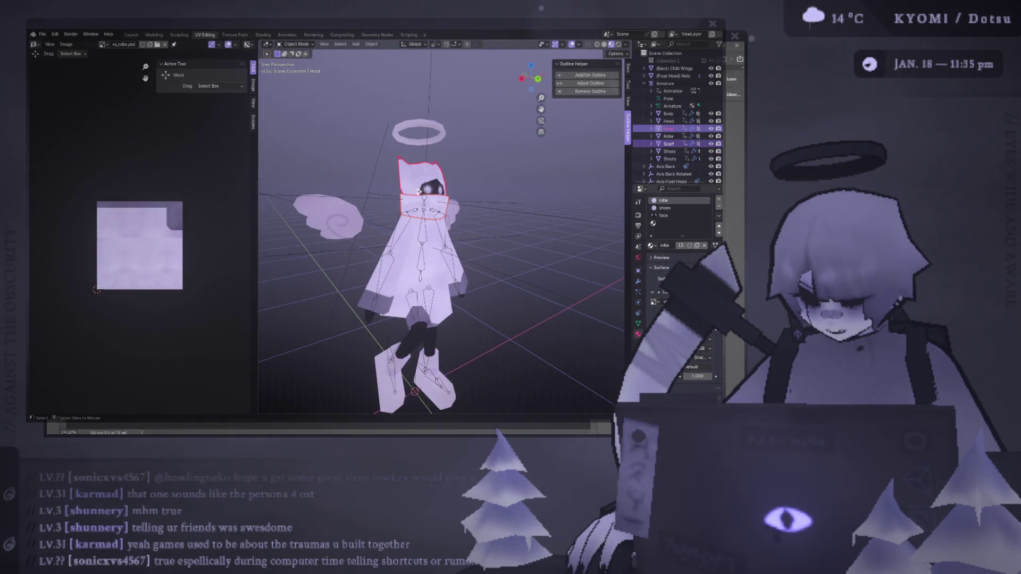
key(ctrl+KP_1)
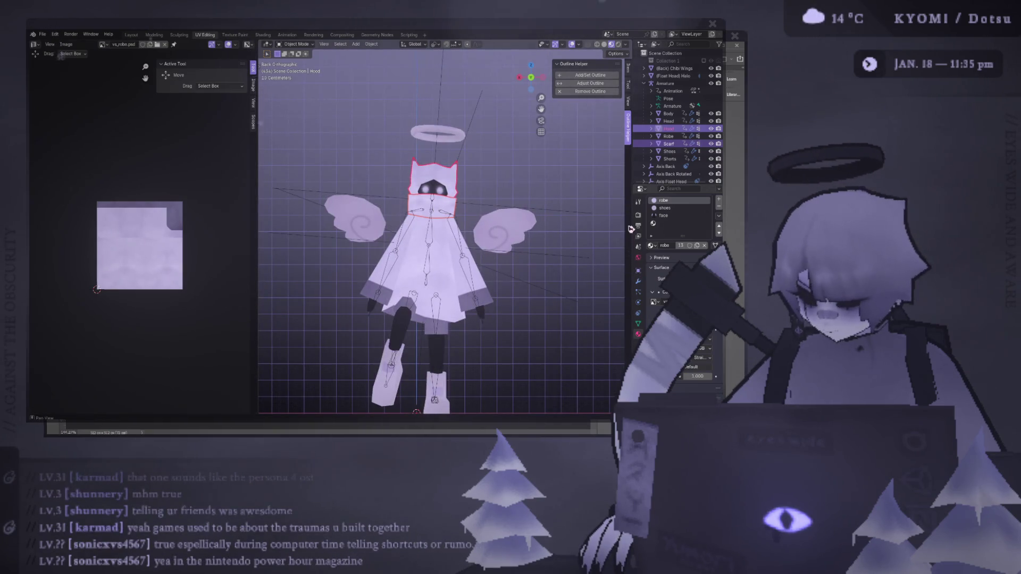
drag(630, 225, 544, 216)
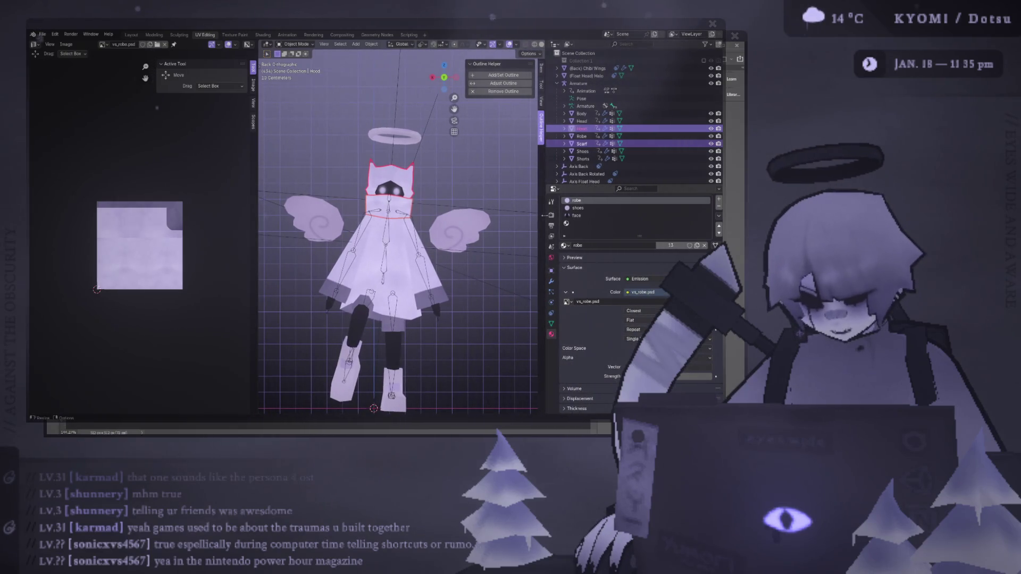
middle_drag(510, 223, 502, 197)
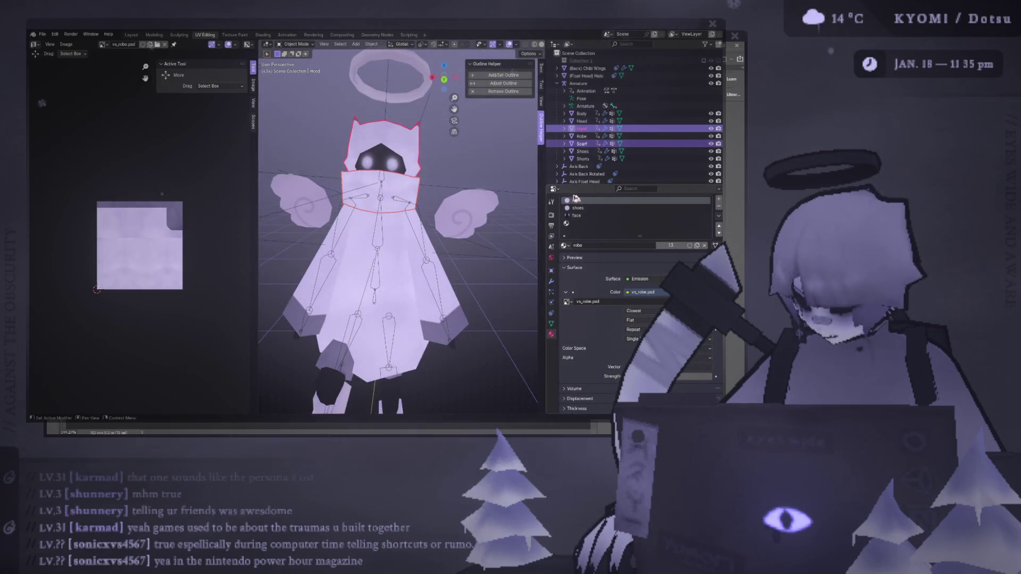
- Remove the empty fourth material slot
click(640, 208)
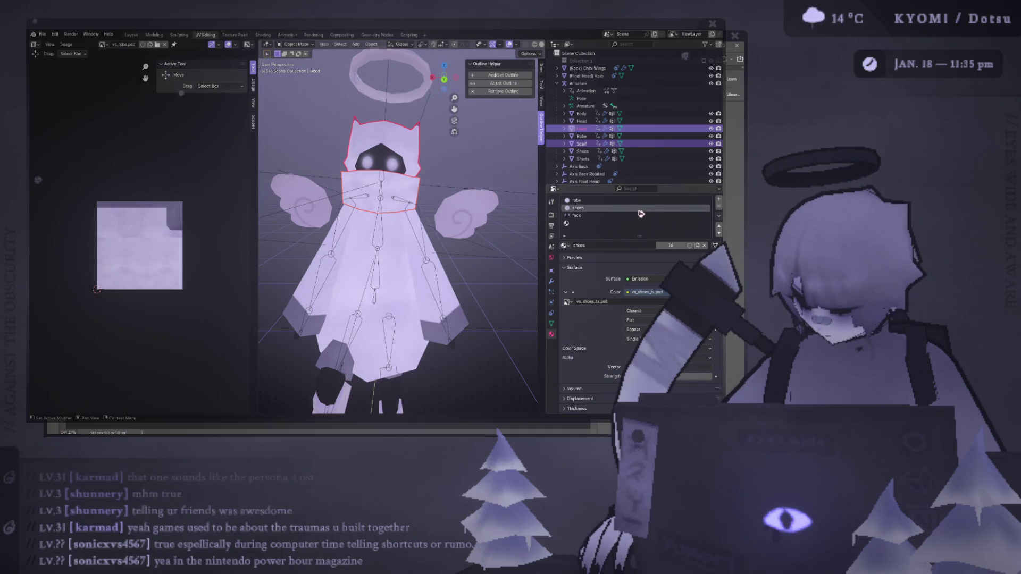
click(625, 238)
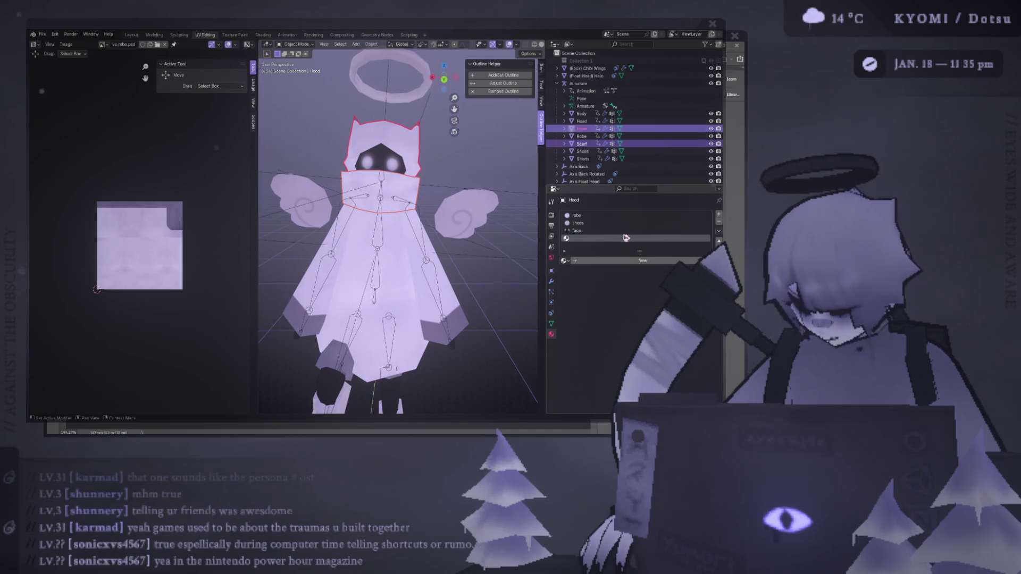
click(718, 222)
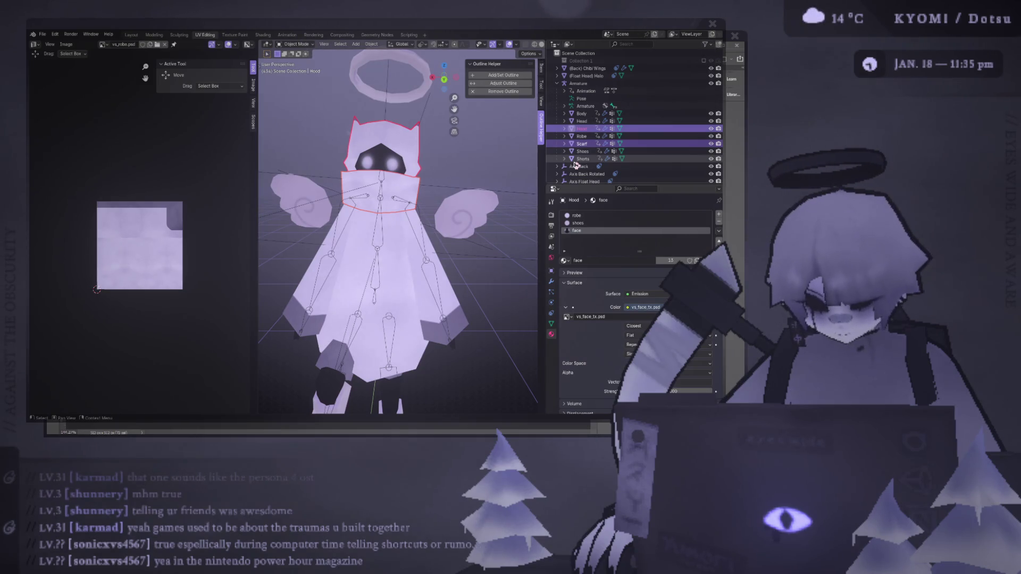
- Widen the 3D viewport and revert the robe to its shorter shape
drag(546, 165, 611, 165)
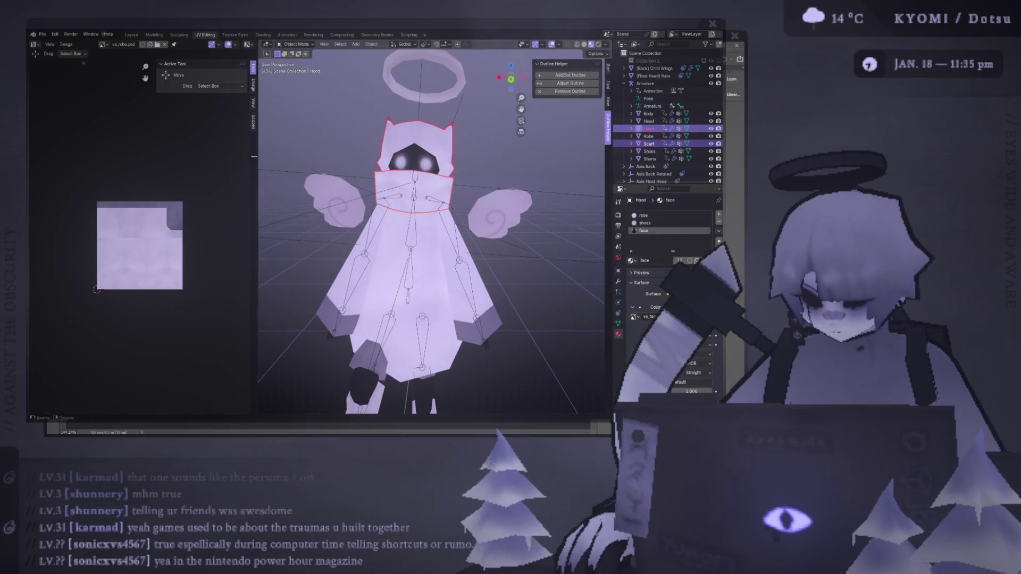
drag(255, 163, 166, 162)
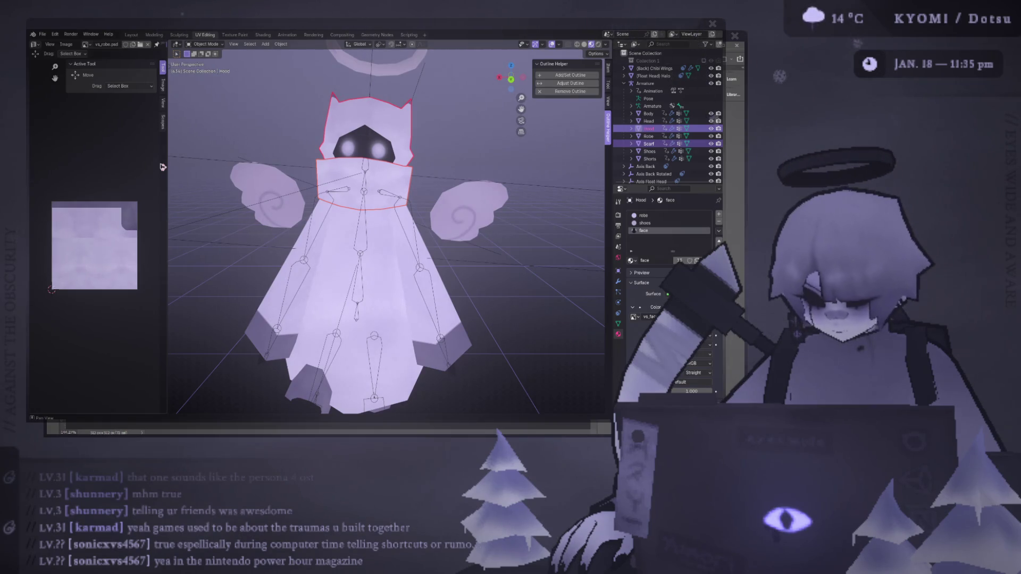
key(ctrl+z)
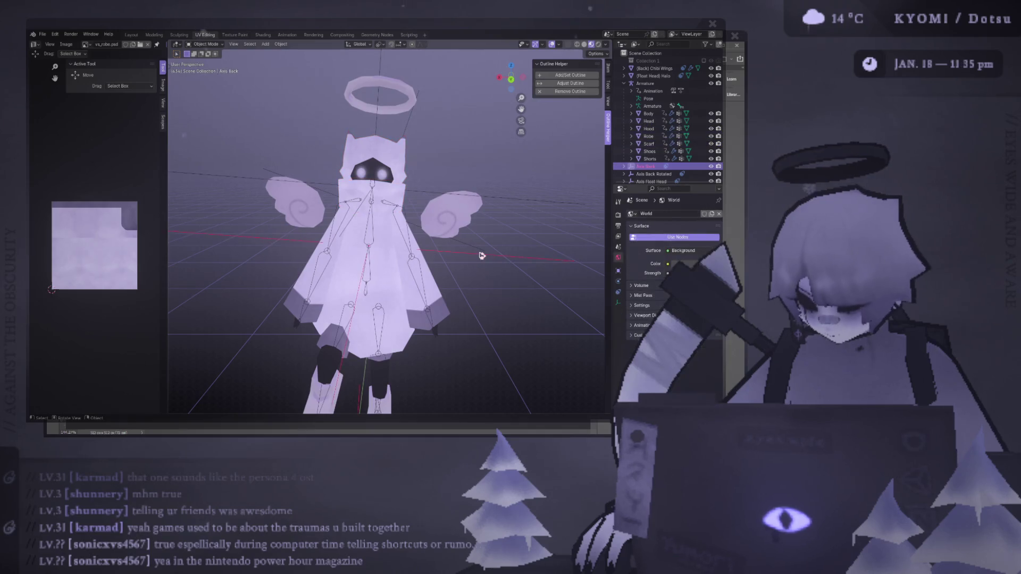
- Play back the character animation while orbiting, then save the blend file
key(space)
mouse_move(497, 178)
middle_down()
mouse_move(447, 181)
mouse_move(441, 206)
mouse_move(504, 212)
mouse_move(561, 193)
mouse_move(374, 183)
mouse_move(590, 204)
middle_up()
key(space)
key(ctrl+s)
- Put the hood in Edit Mode to view its UVs and remove its face material slot
click(374, 183)
key(Tab)
key(Tab)
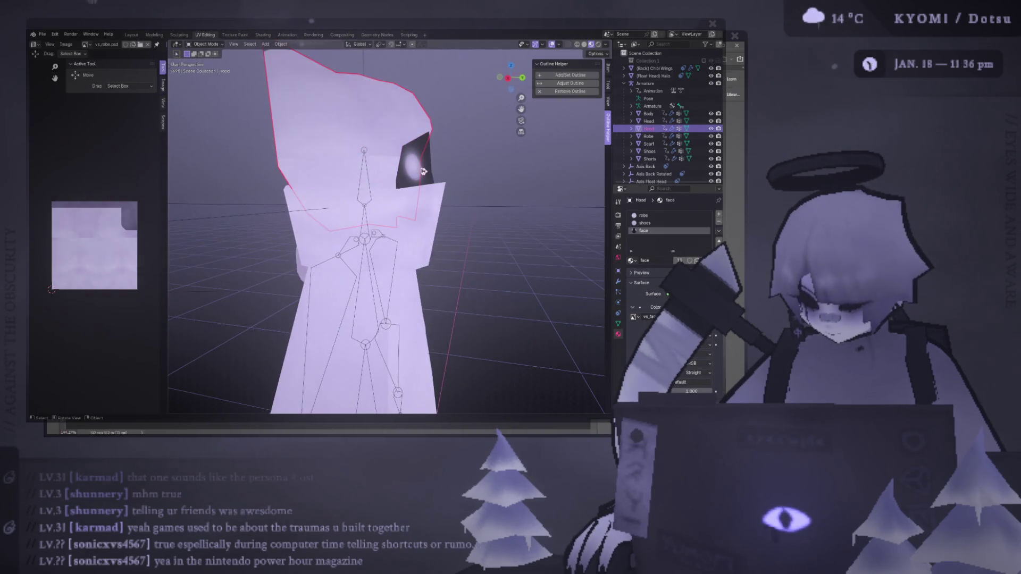
click(719, 223)
- Remove the shoes and robe material slots from the hood
click(719, 223)
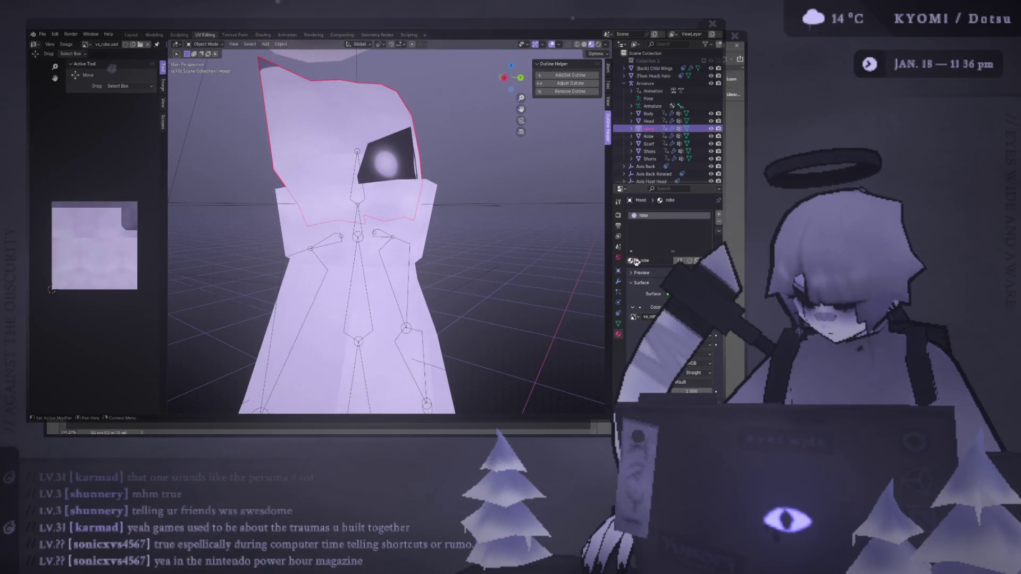
click(719, 223)
middle_drag(543, 208, 564, 213)
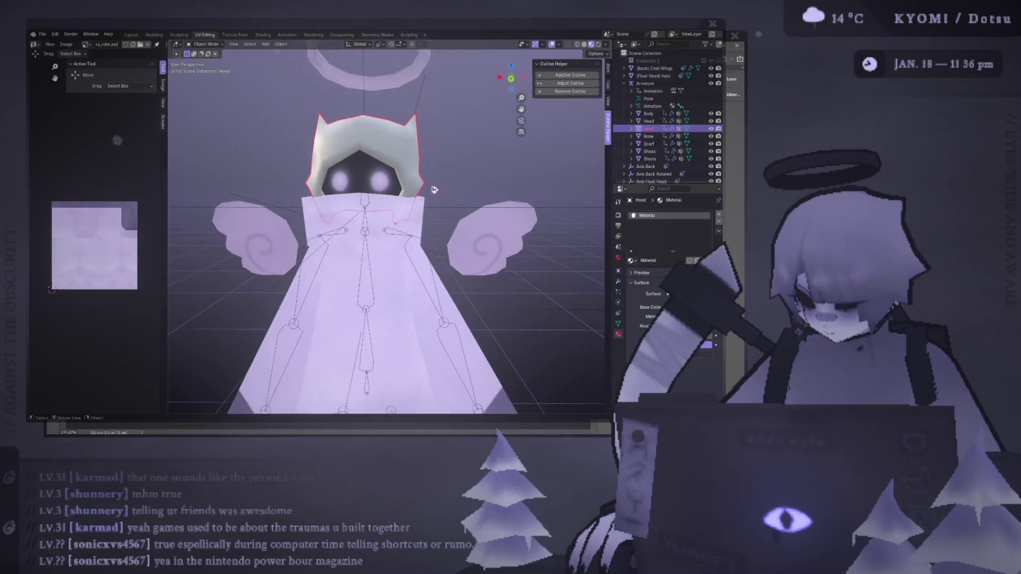
- Create a new material named 'hood' with an Emission surface shader
click(657, 260)
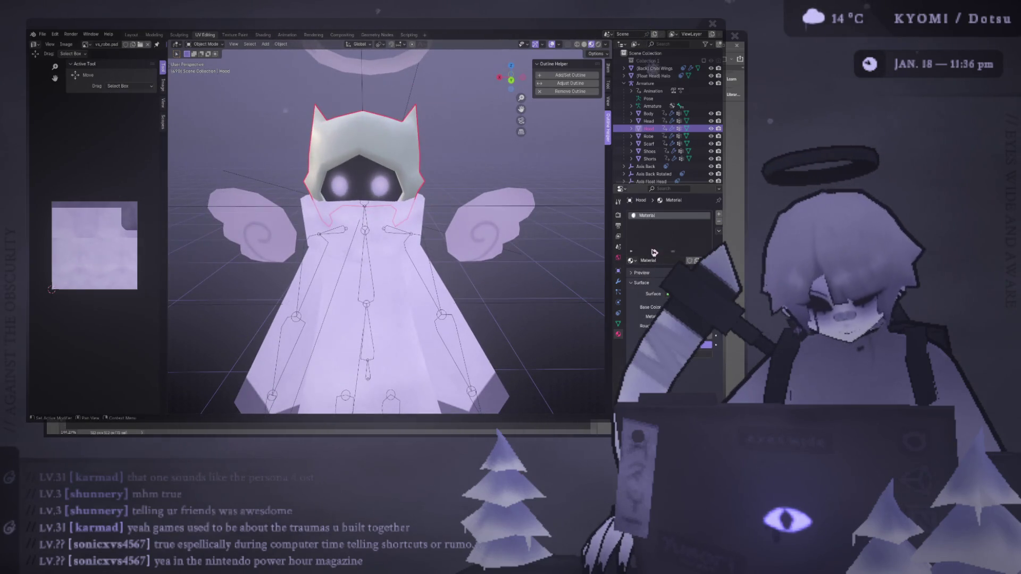
key(alt+Tab)
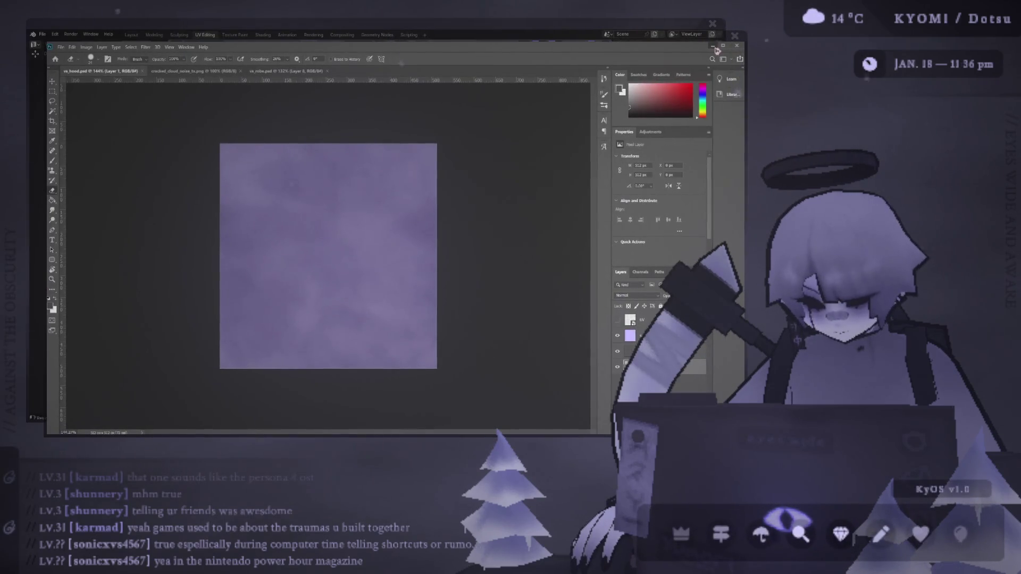
click(714, 47)
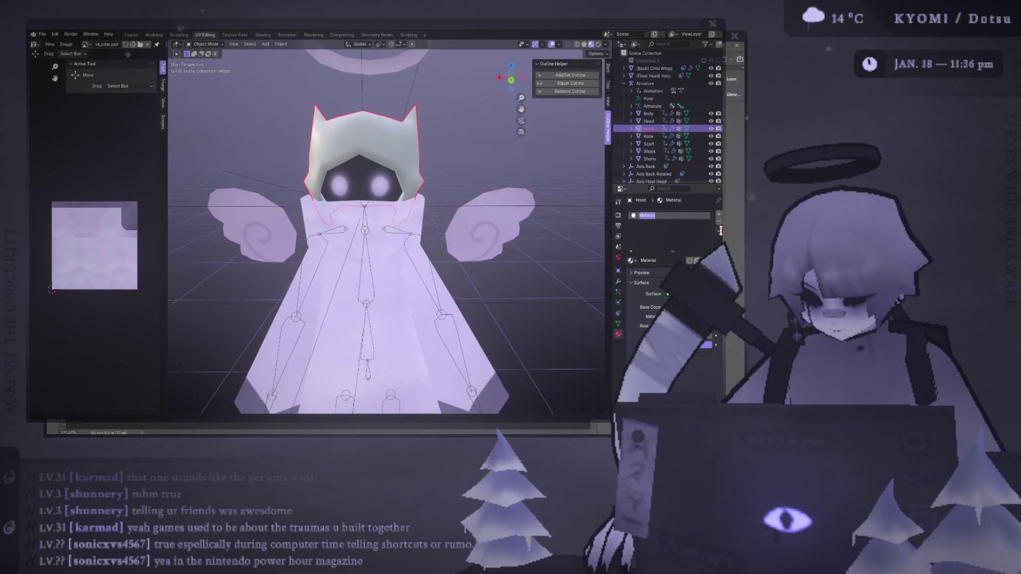
text(hood)
key(Return)
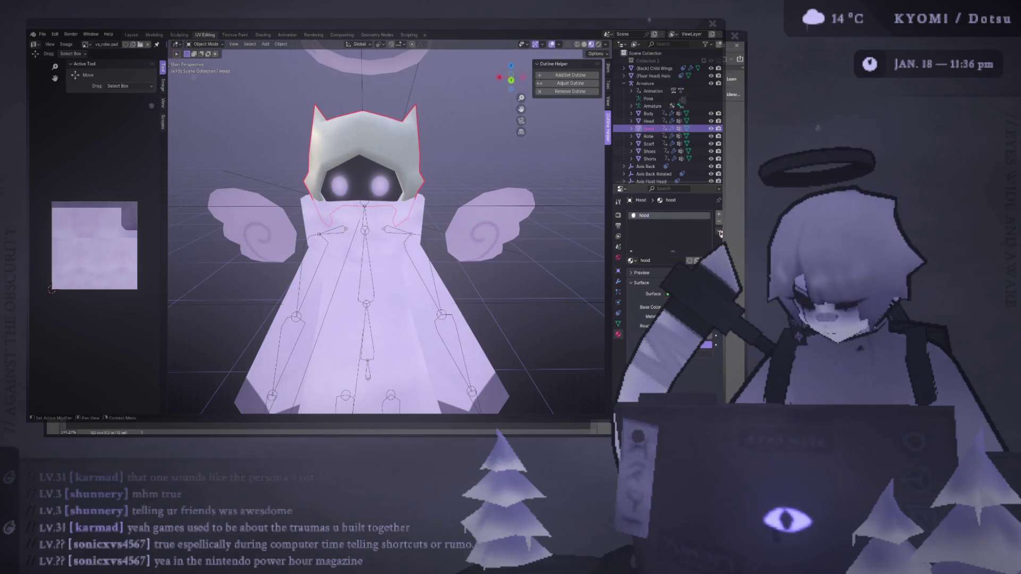
click(685, 293)
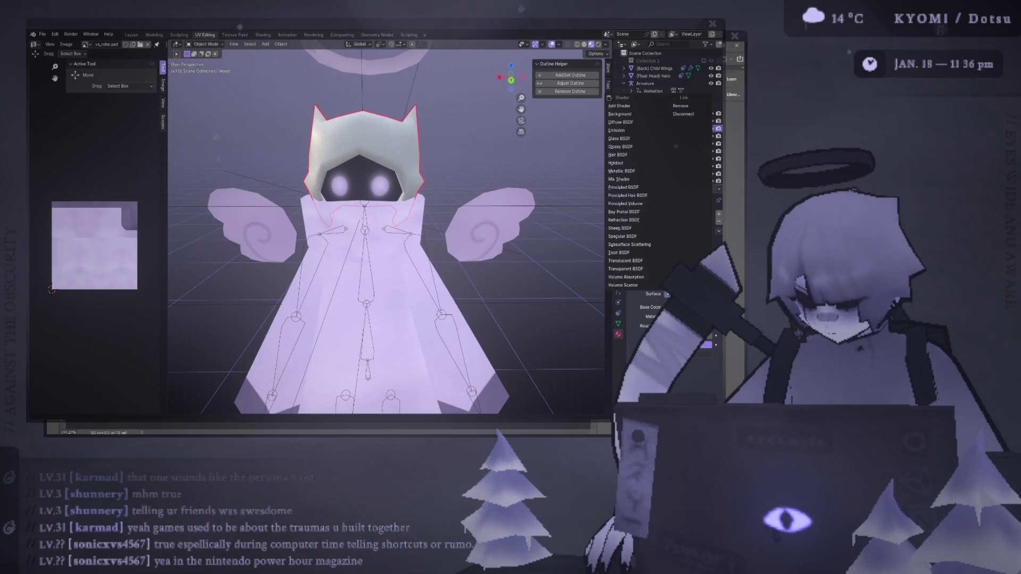
click(660, 160)
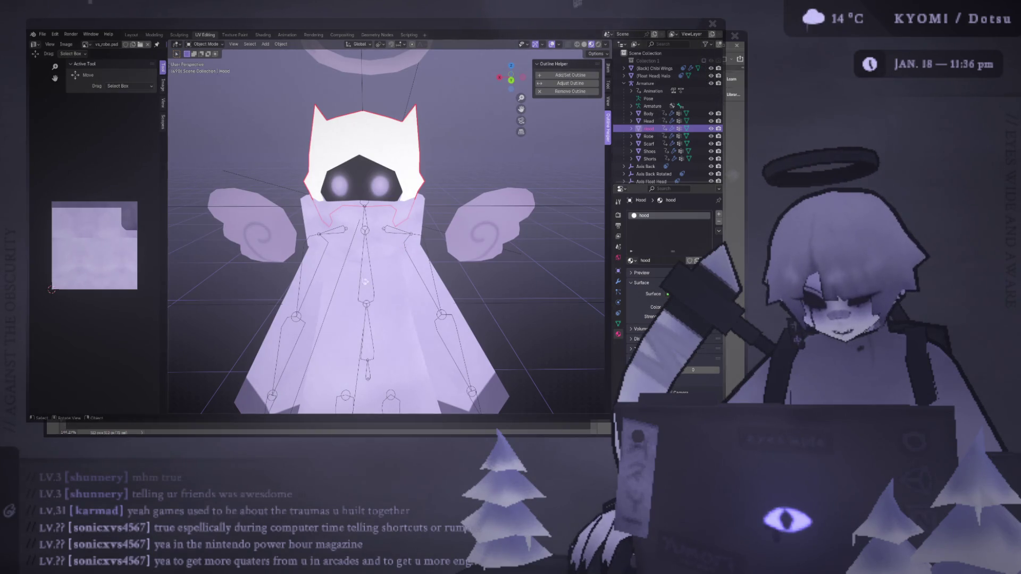
- Check the hood texture in Photoshop, then browse the existing materials list
key(alt+Tab)
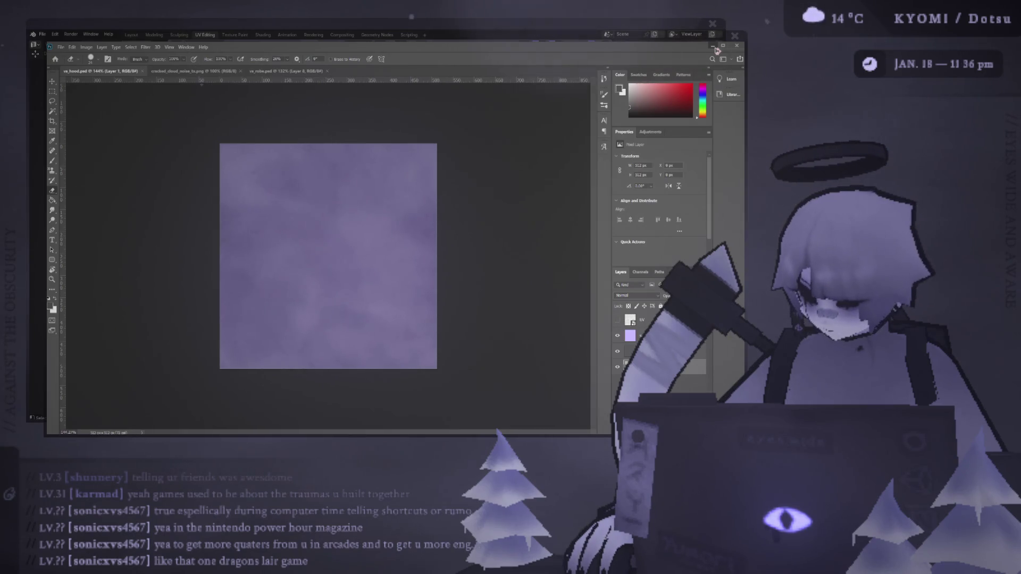
click(714, 47)
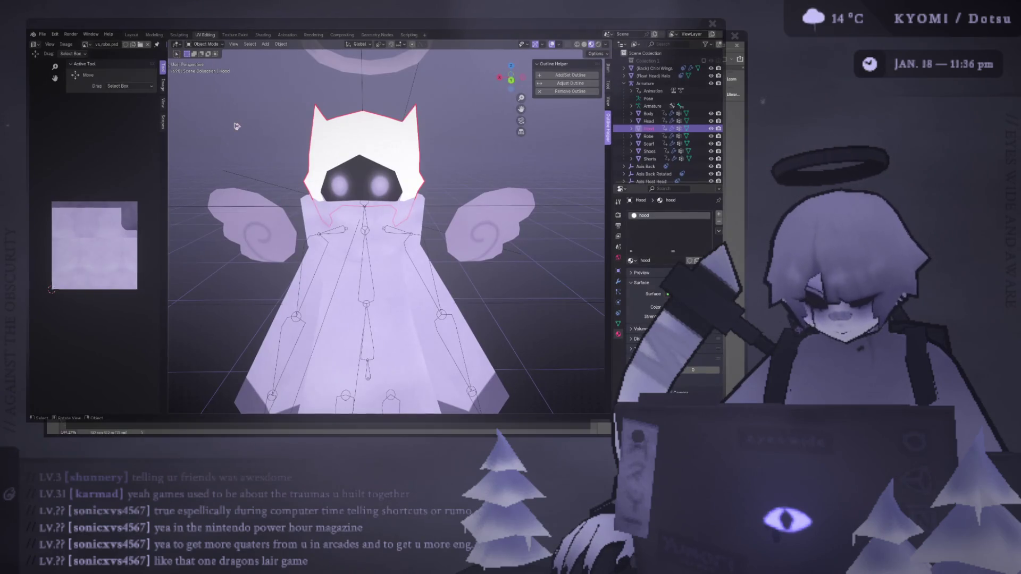
click(631, 260)
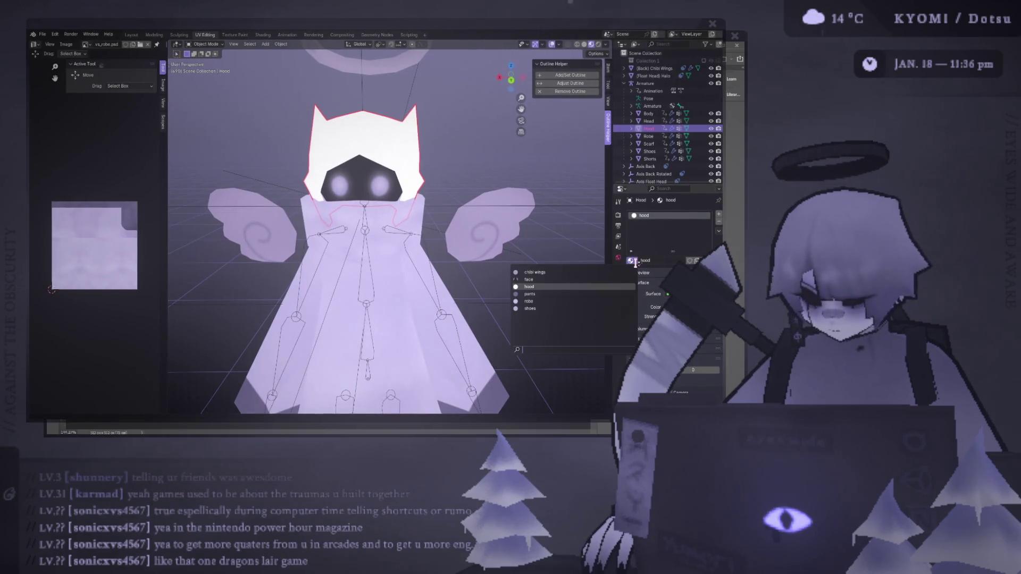
- Drive the hood material's Color from an Image Texture, checking the texture in Photoshop
click(667, 307)
click(532, 351)
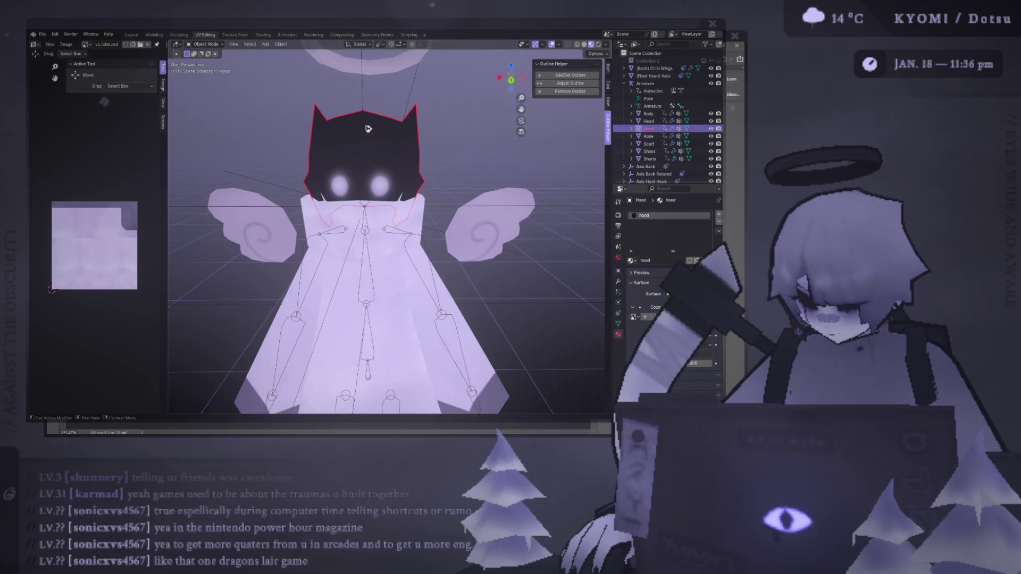
key(alt+Tab)
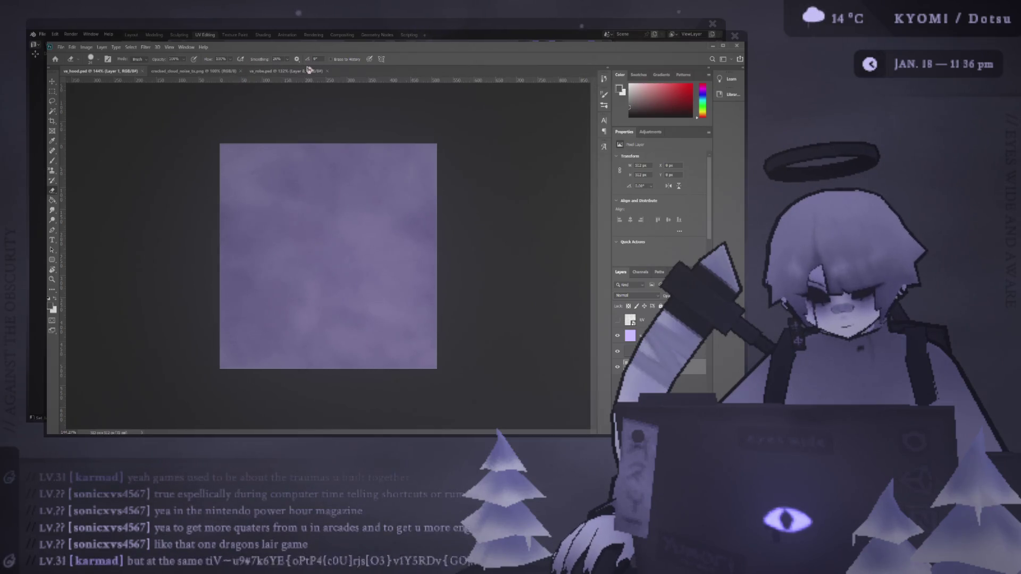
key(alt+Tab)
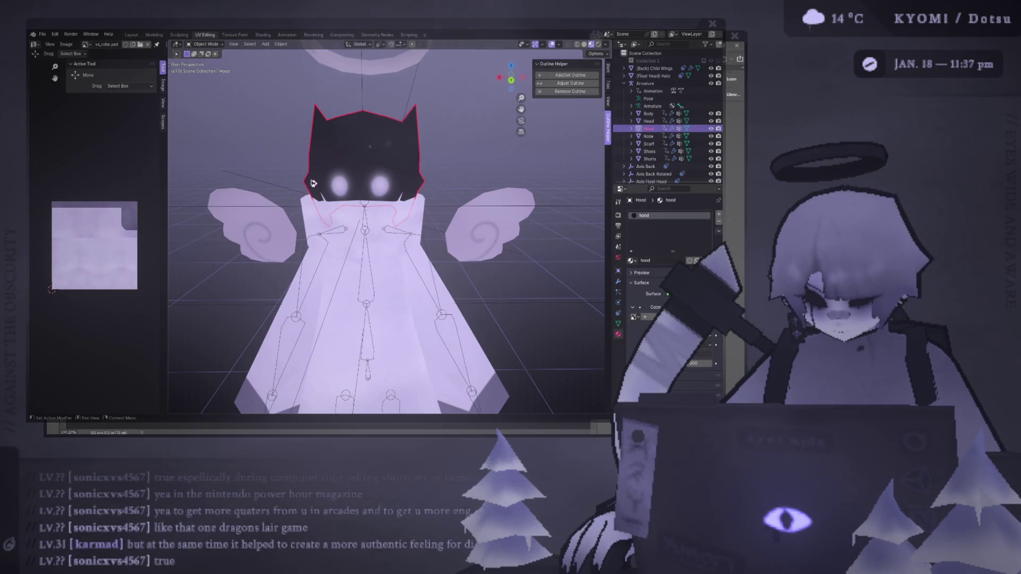
- Compare the hood UVs with the texture, then view from behind and select the scarf
key(Tab)
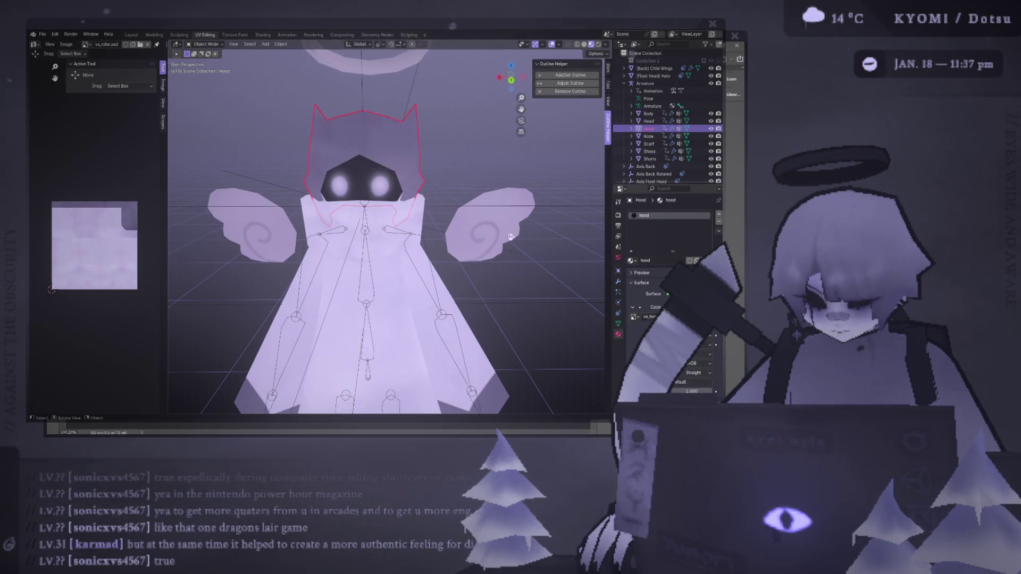
scroll(448, 161, down, 4)
key(Tab)
key(ctrl+KP_1)
scroll(422, 186, up, 4)
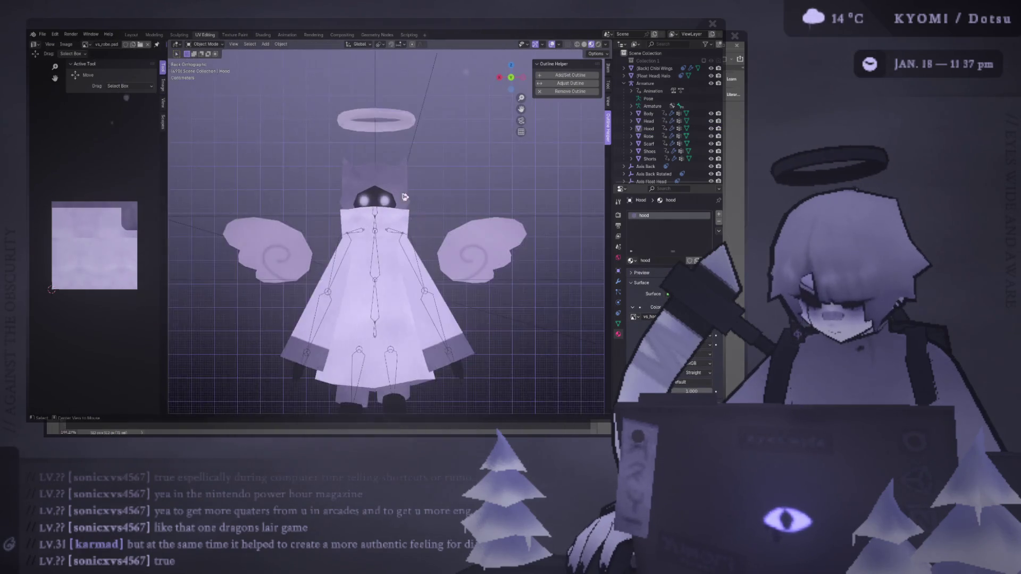
click(413, 223)
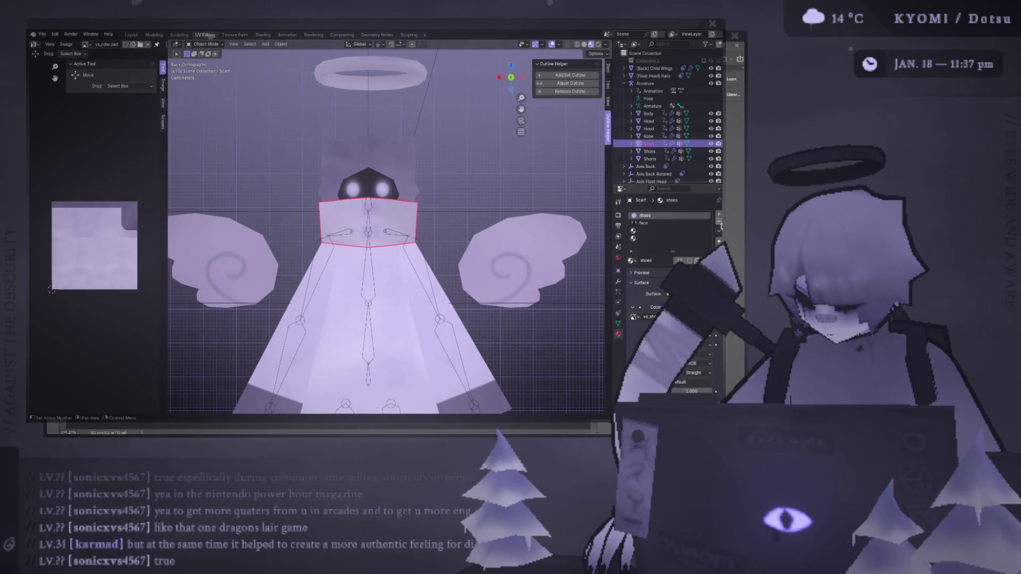
- Unlink the scarf's robe material and assign it the 'hood' material
click(697, 260)
click(627, 260)
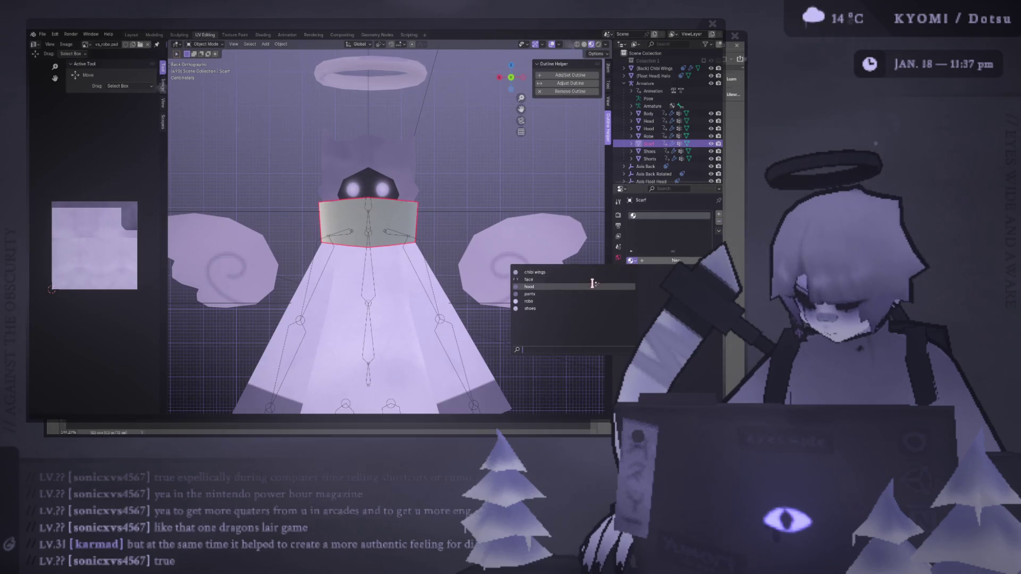
click(551, 266)
- Deselect the scarf, save the file, and select the hood
scroll(446, 197, down, 4)
click(445, 197)
middle_drag(446, 197, 441, 211)
key(ctrl+s)
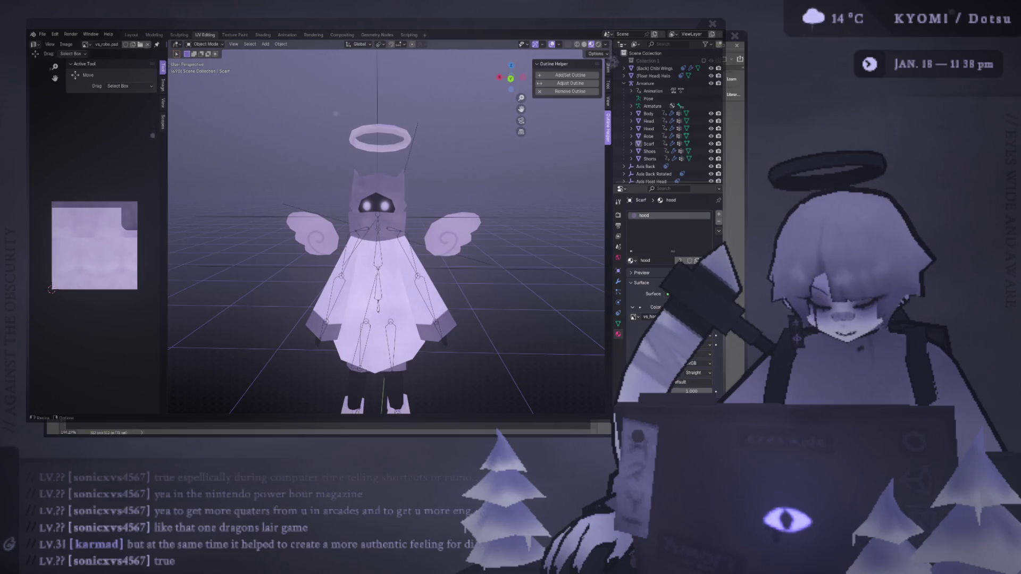
click(393, 187)
- Preview the hood texture in Edit Mode, deselect the hood, and save
key(Tab)
mouse_move(392, 187)
middle_down()
mouse_move(295, 176)
mouse_move(284, 198)
mouse_move(313, 194)
mouse_move(315, 247)
middle_up()
scroll(295, 175, up, 2)
key(Tab)
key(Tab)
key(Tab)
key(alt+a)
key(ctrl+s)
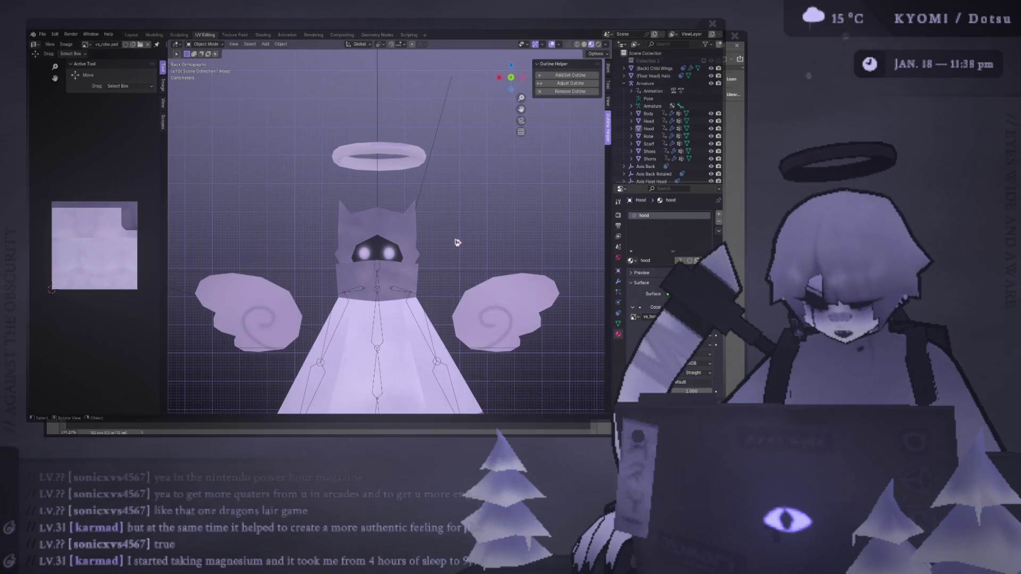
- Inspect the hood from raised and front views, then deselect it and save again
middle_drag(456, 239, 229, 195)
click(397, 224)
scroll(397, 225, up, 3)
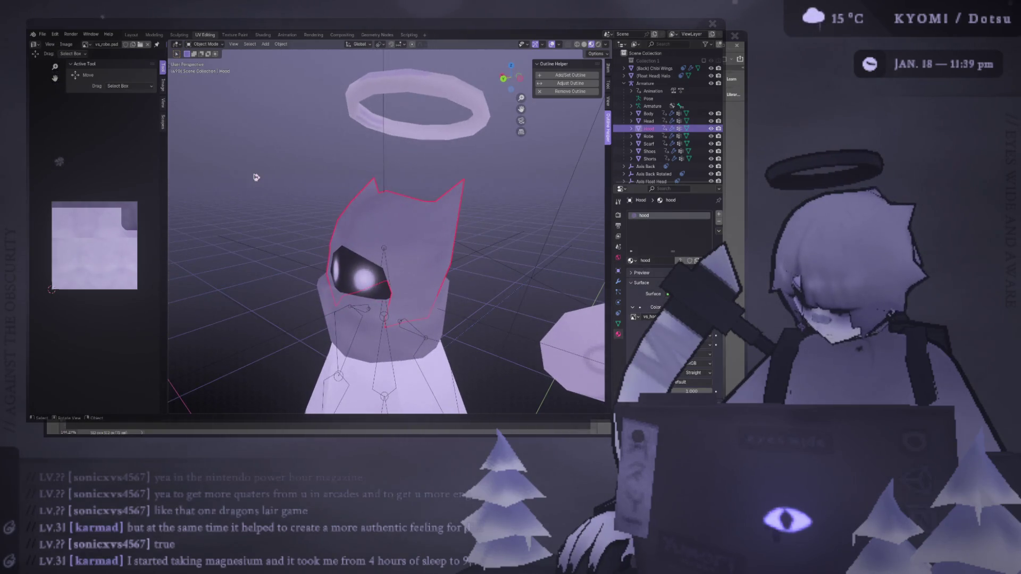
mouse_move(256, 177)
middle_down()
mouse_move(428, 233)
mouse_move(434, 257)
mouse_move(478, 241)
mouse_move(471, 266)
mouse_move(513, 273)
mouse_move(278, 267)
mouse_move(263, 235)
middle_up()
click(444, 260)
key(ctrl+s)
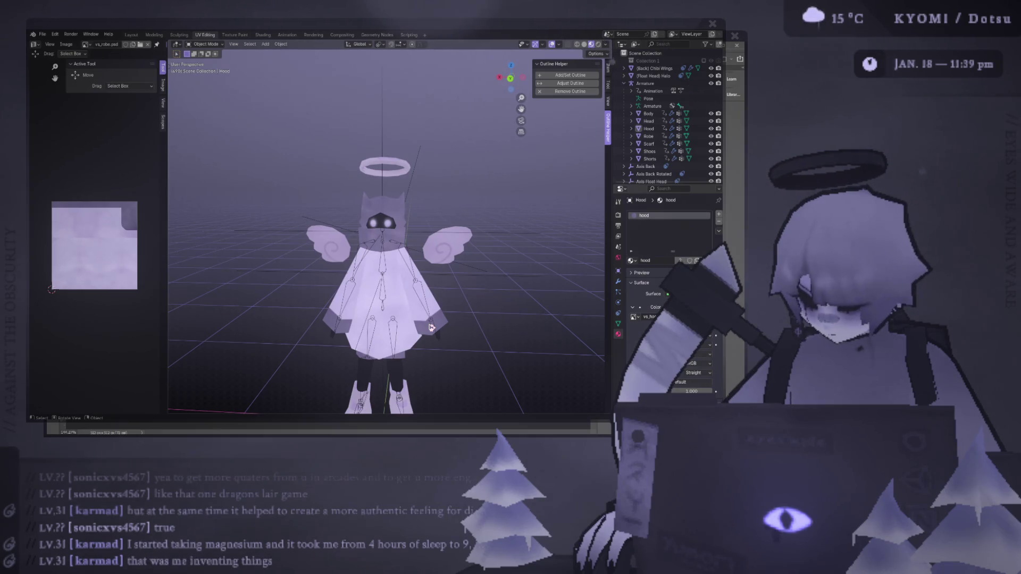
- Zoom out to show the whole angel character
scroll(410, 228, down, 5)
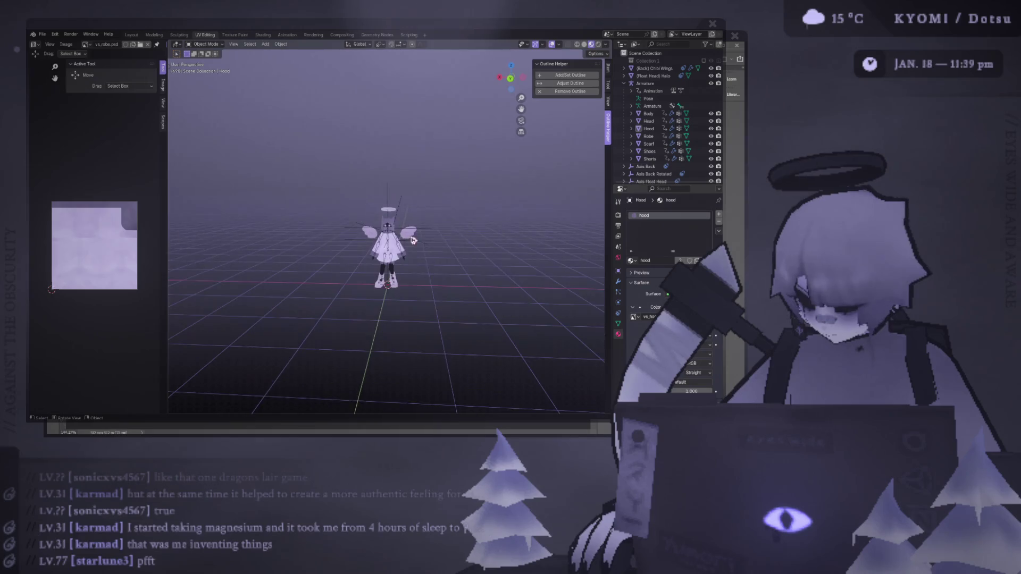
scroll(410, 282, down, 3)
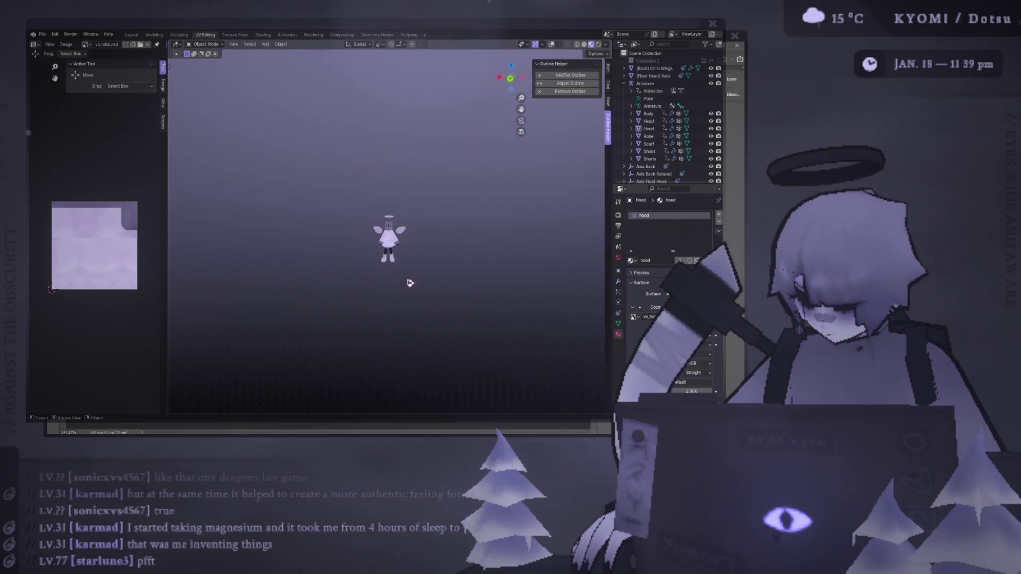
scroll(409, 283, up, 8)
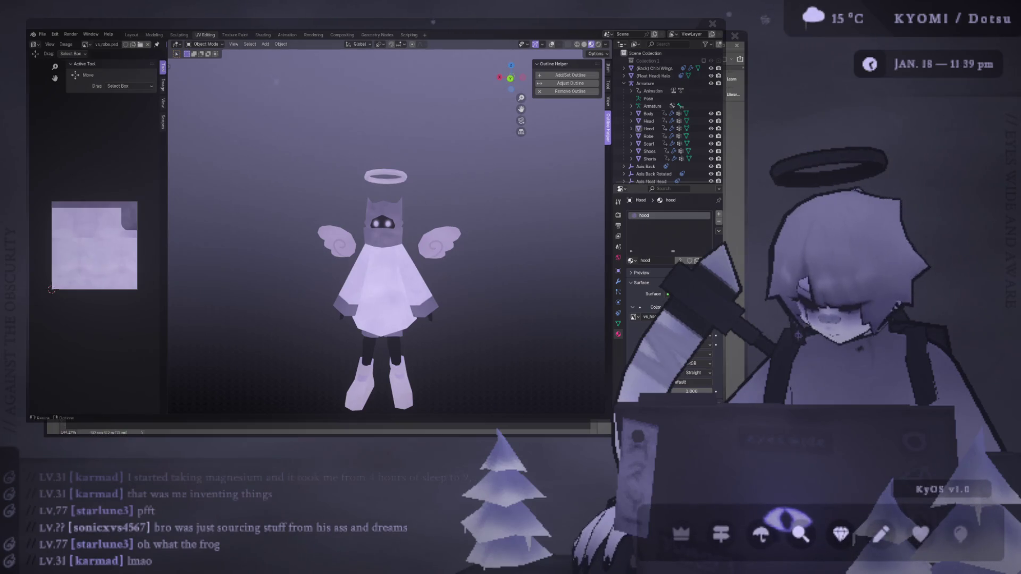
- Back in Blender, select the hood, turn viewport overlays on, and orbit around the angel
key(alt+Tab)
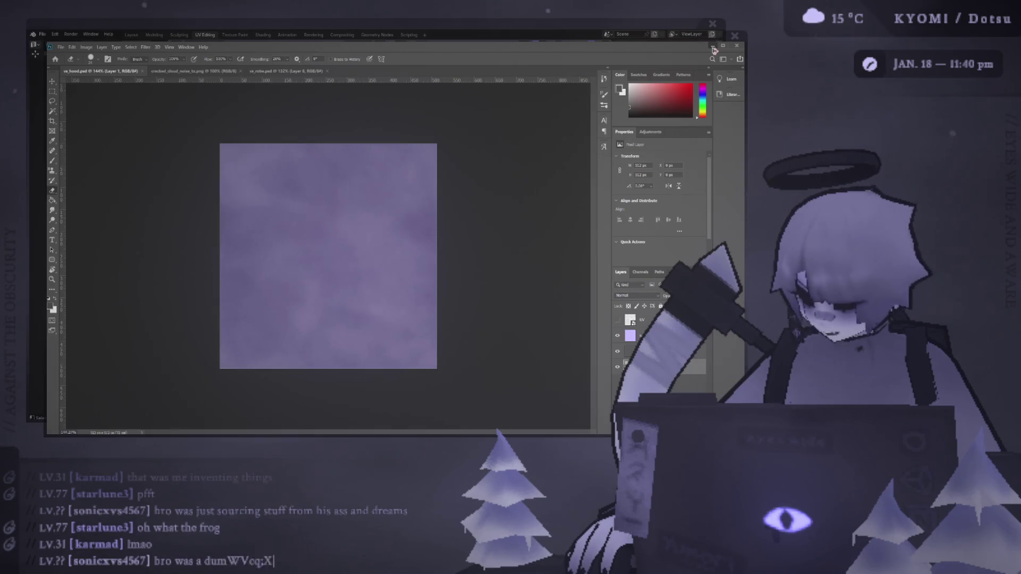
click(668, 33)
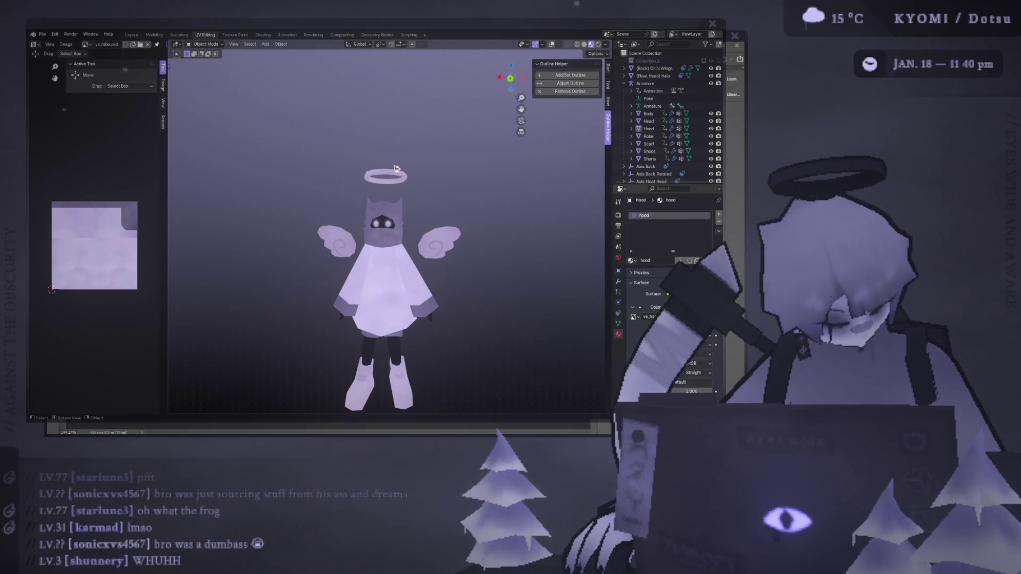
click(396, 207)
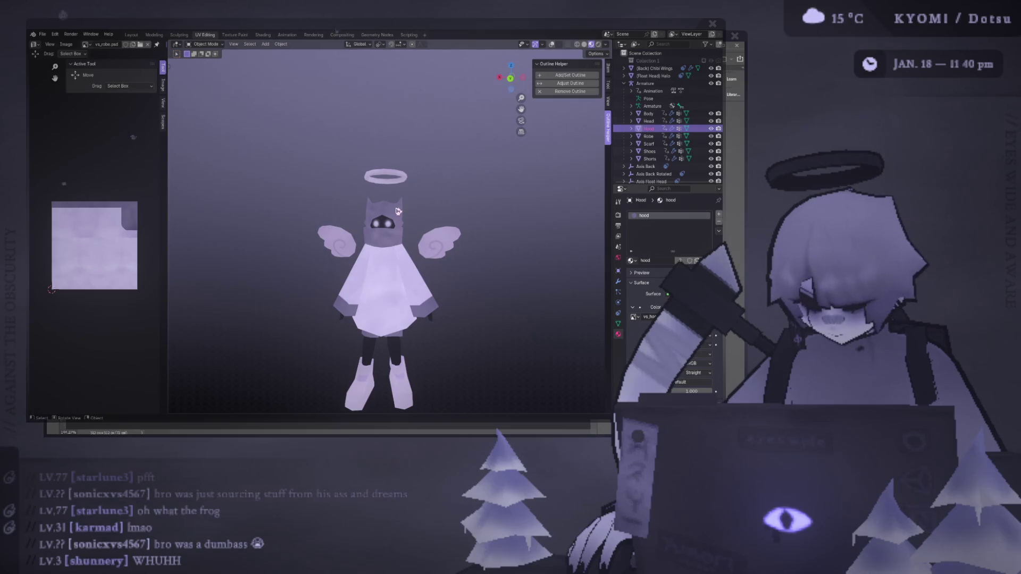
key(shift+alt+z)
scroll(400, 206, up, 1)
scroll(400, 206, up, 3)
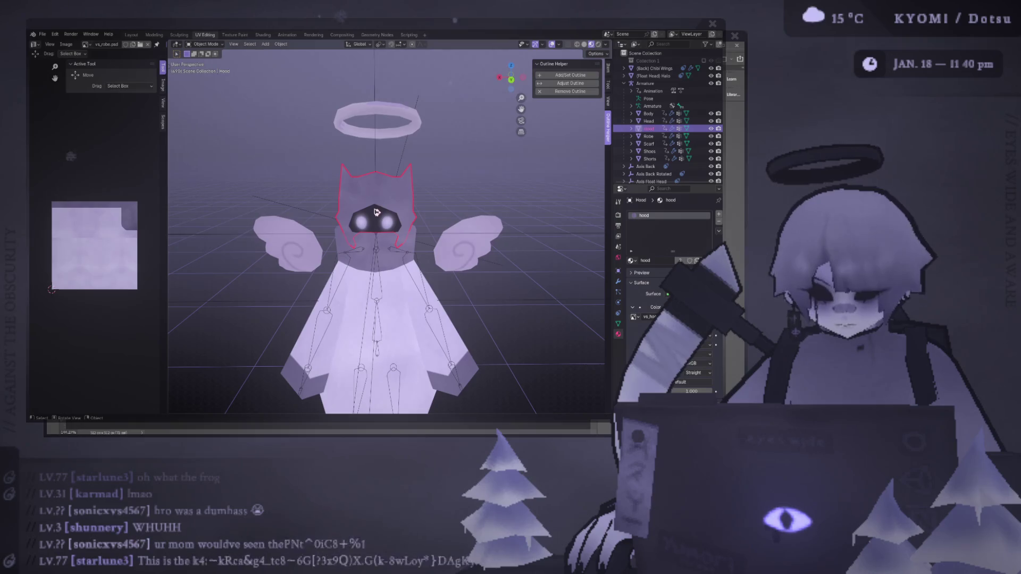
mouse_move(379, 202)
middle_down()
mouse_move(312, 221)
mouse_move(189, 188)
mouse_move(381, 211)
middle_up()
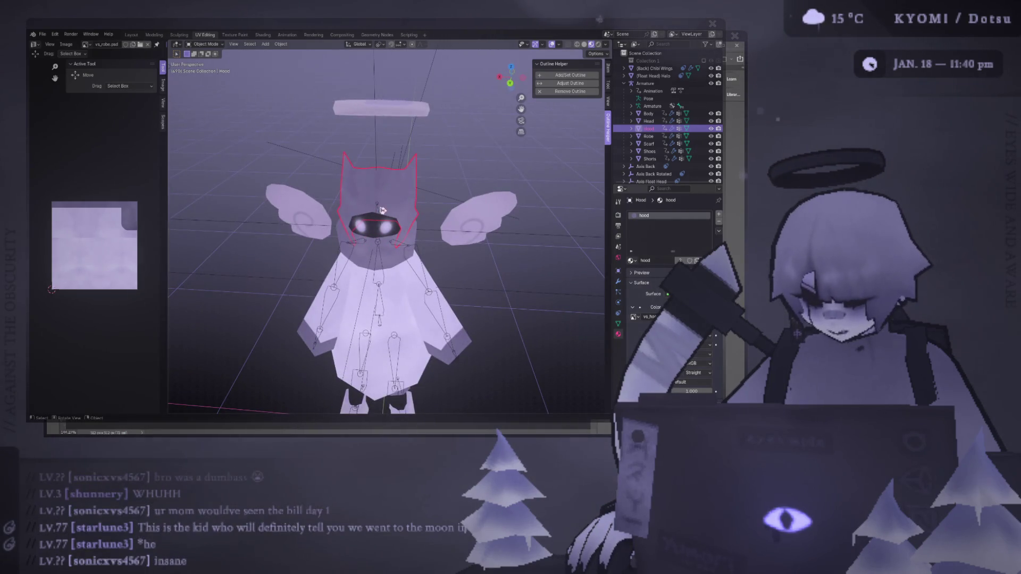
middle_drag(382, 211, 384, 184)
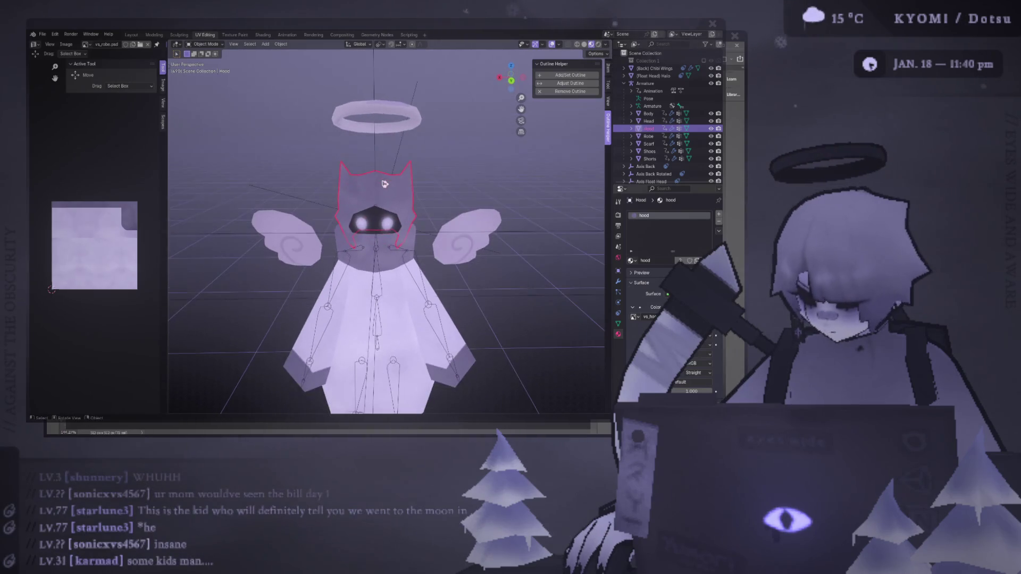
- Widen the image editor pane beside the viewport, then bring Photoshop's texture forward
drag(611, 228, 603, 227)
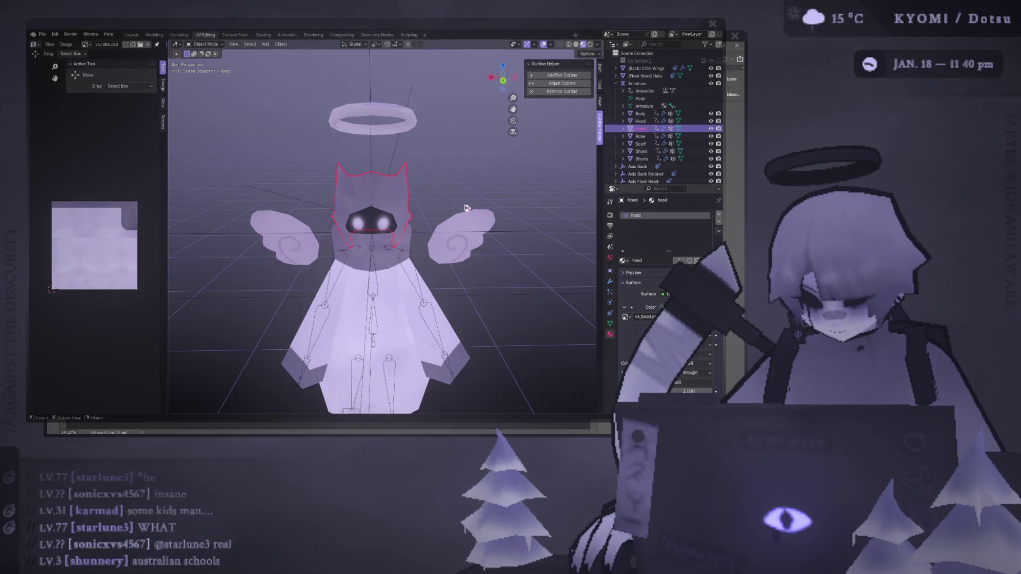
middle_drag(400, 182, 407, 160)
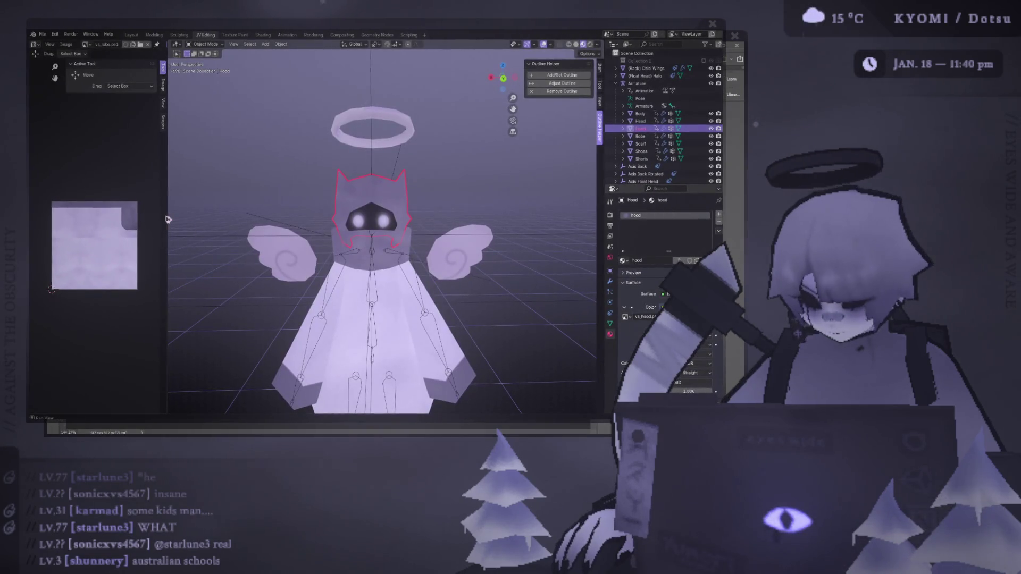
drag(167, 219, 265, 219)
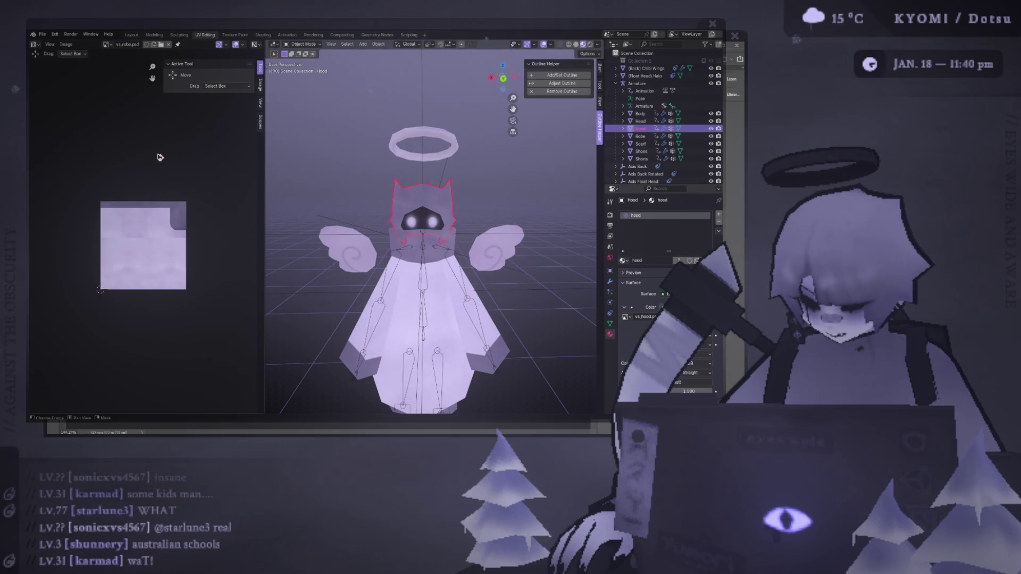
key(alt+Tab)
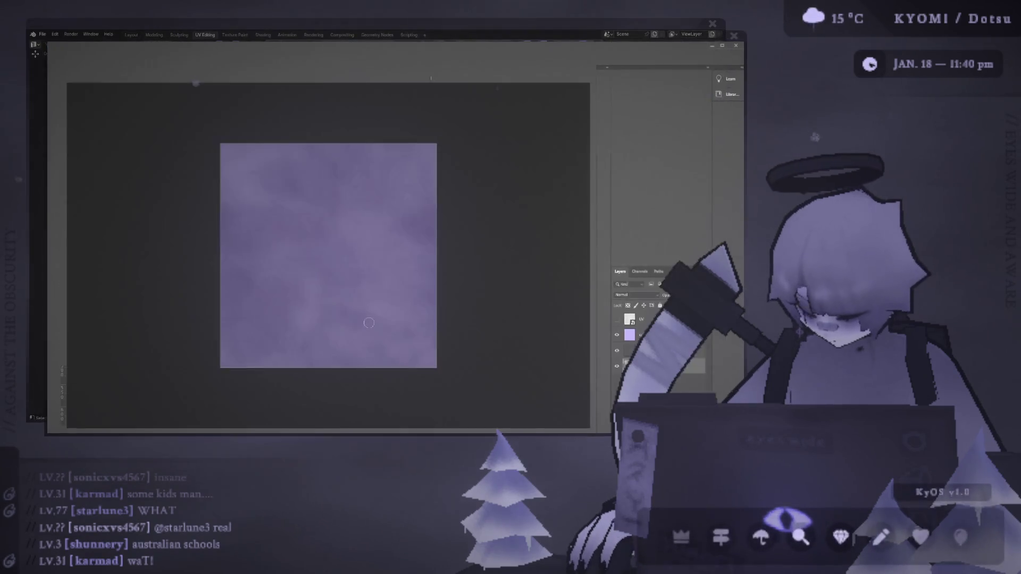
- Erase the hood texture's top to light lavender above a straight darker purple band
click(617, 352)
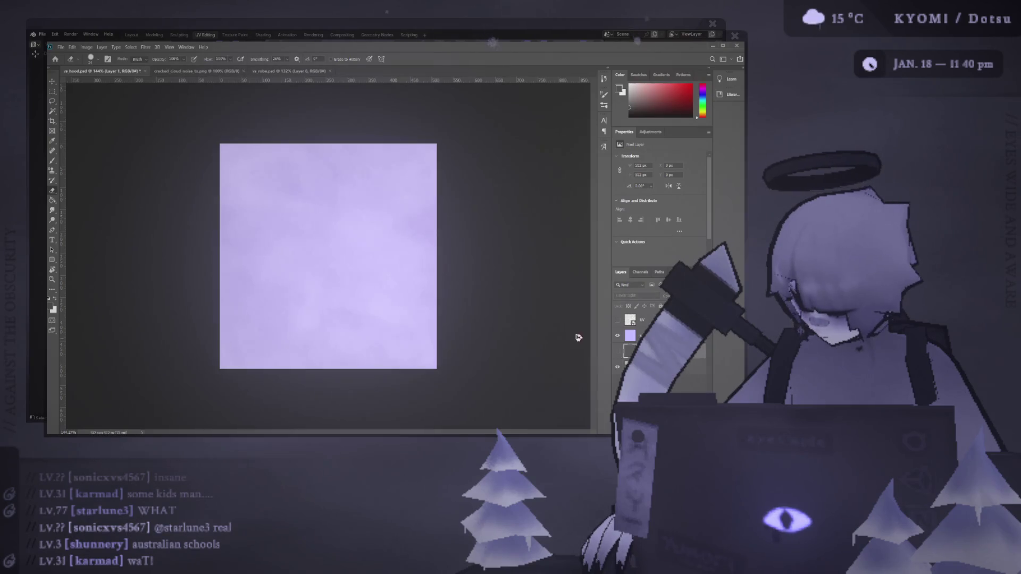
key(ctrl+z)
alt+right_drag(319, 279, 368, 292)
mouse_move(452, 195)
mouse_down()
mouse_move(224, 202)
mouse_move(615, 216)
mouse_move(329, 248)
mouse_up()
drag(105, 225, 298, 246)
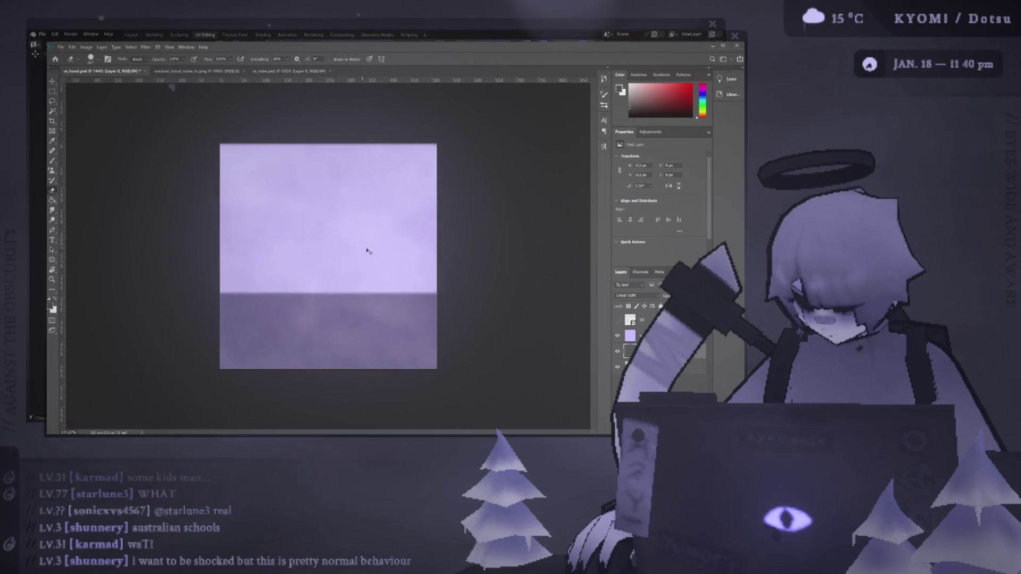
- Show vs_hood.psd in Blender's UV editor and orbit close to the hood
key(alt+Tab)
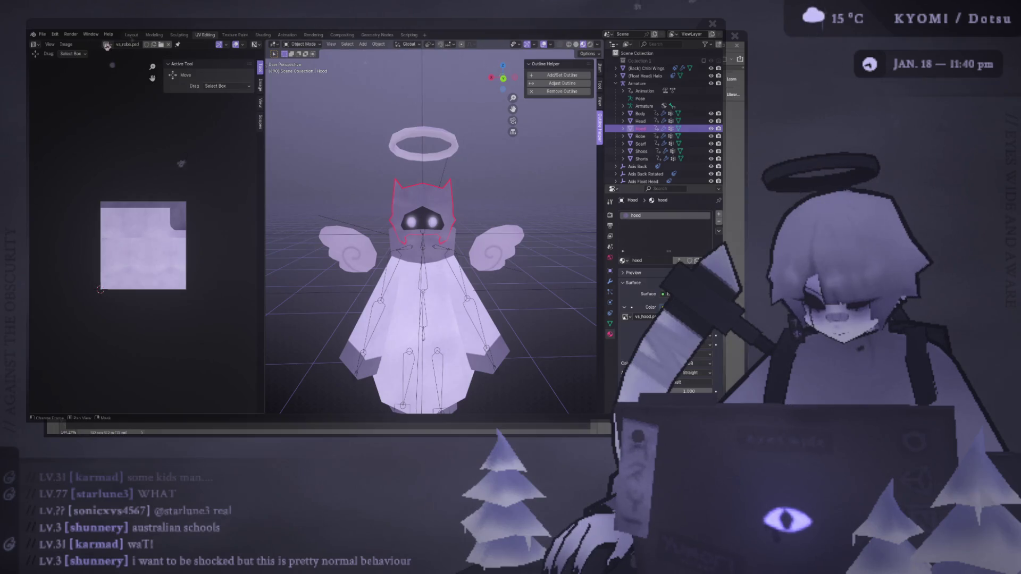
click(106, 44)
click(128, 101)
mouse_move(478, 212)
middle_down()
mouse_move(567, 202)
mouse_move(505, 207)
middle_up()
scroll(505, 208, up, 5)
- Raise the light/dark boundary about 20 px and preview the result on the hood
key(alt+Tab)
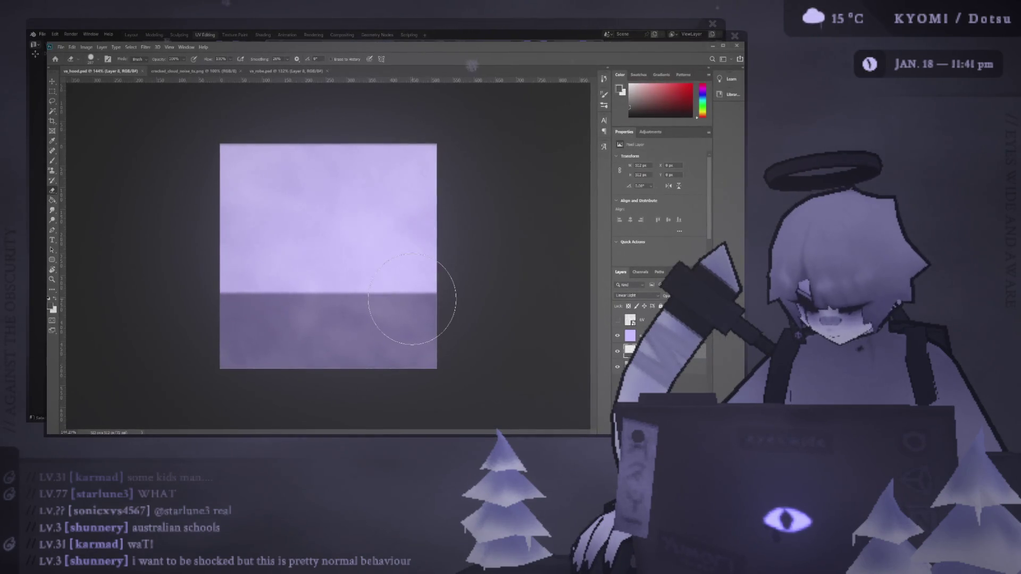
key(ctrl+z)
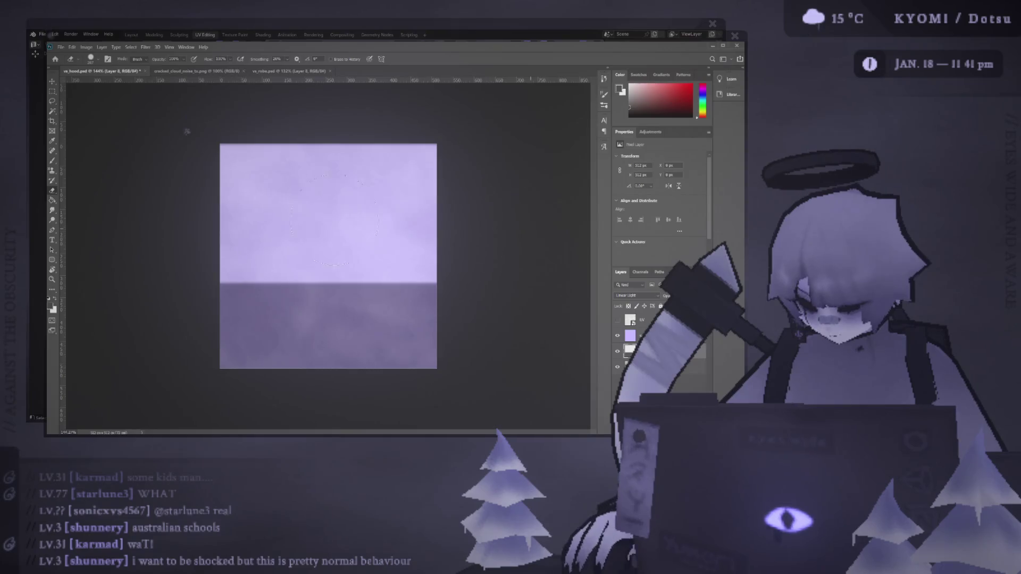
key(alt+Tab)
mouse_move(478, 186)
middle_down()
mouse_move(493, 179)
mouse_move(478, 207)
middle_up()
key(alt+Tab)
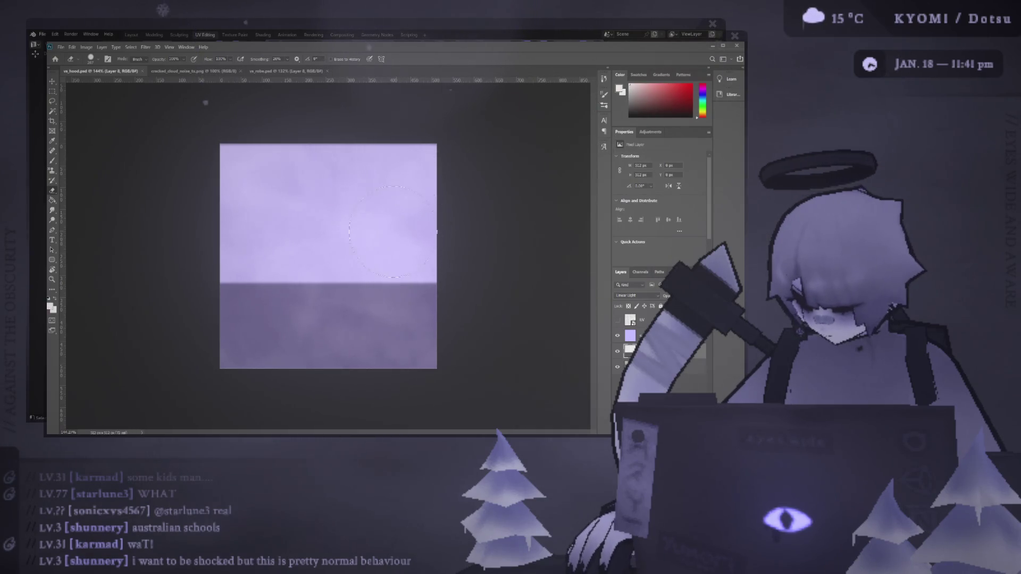
- Paint a white band across the hood texture, lower its layer, and hide the grey band layer
key(b)
drag(467, 290, 136, 296)
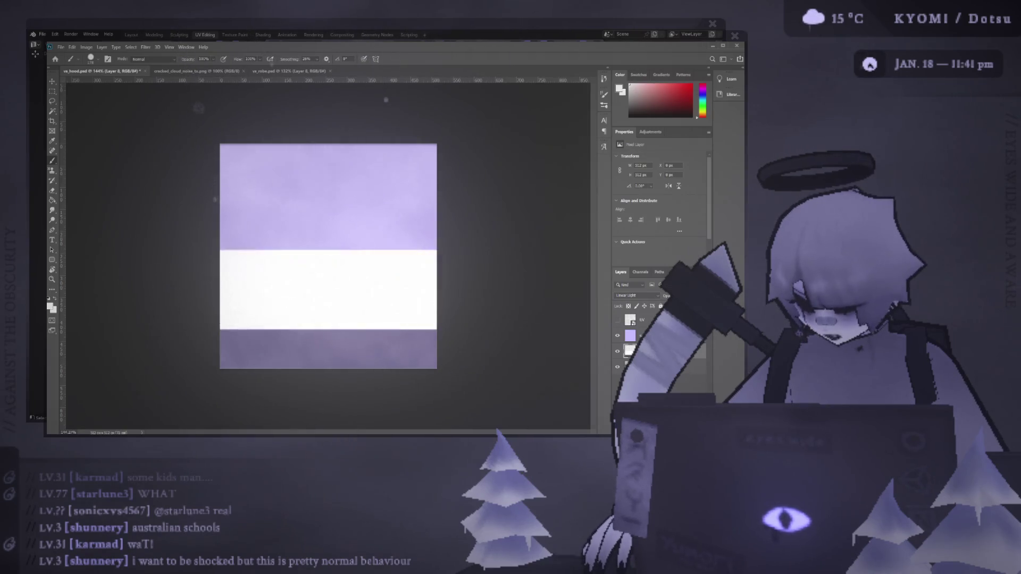
key(ctrl+z)
drag(210, 287, 546, 289)
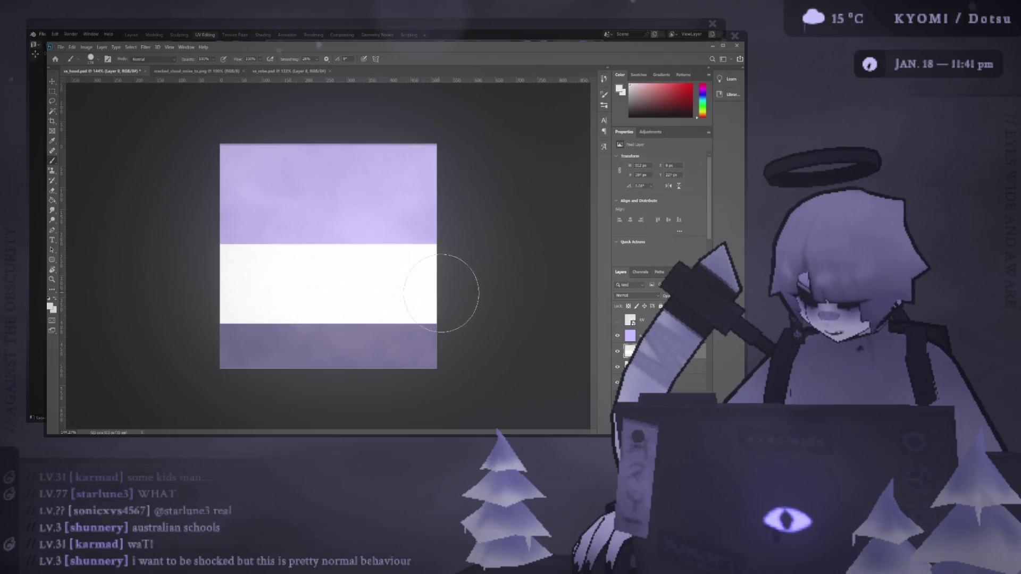
drag(629, 351, 630, 367)
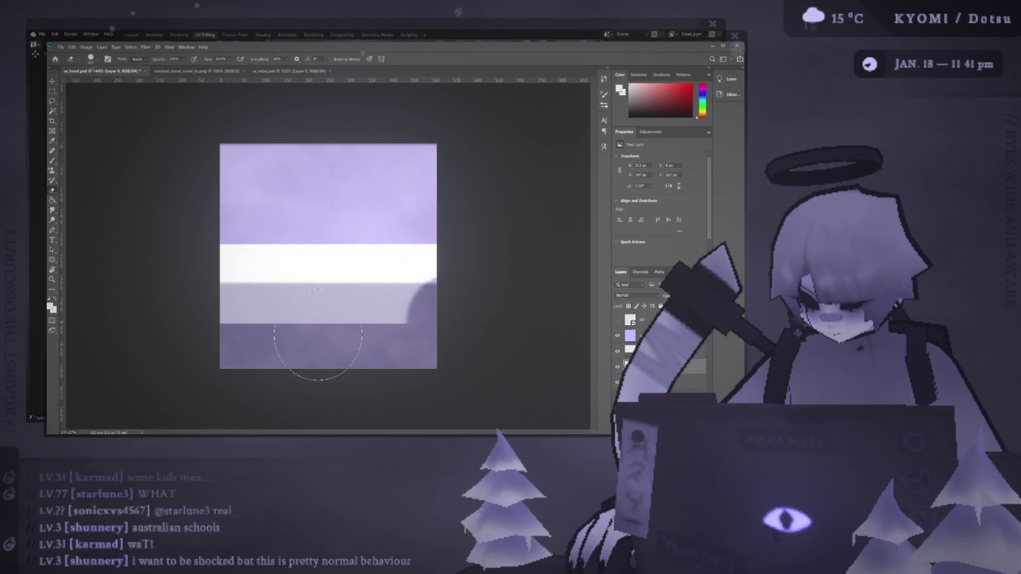
key(e)
click(214, 330)
click(623, 338)
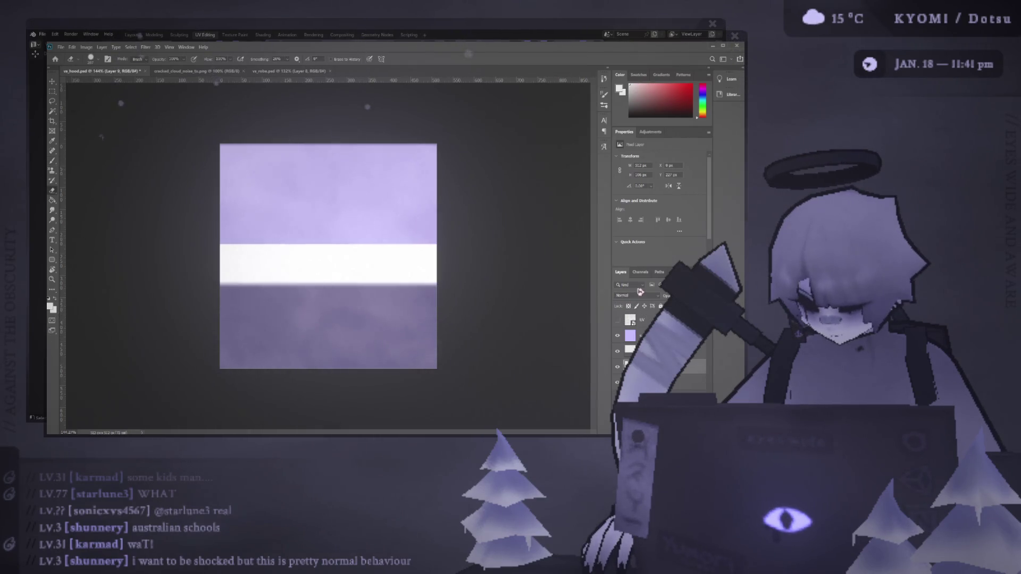
- Cycle the band's blend modes until the white blends into light lavender
key(shift+minus)
key(shift+minus)
key(shift+minus)
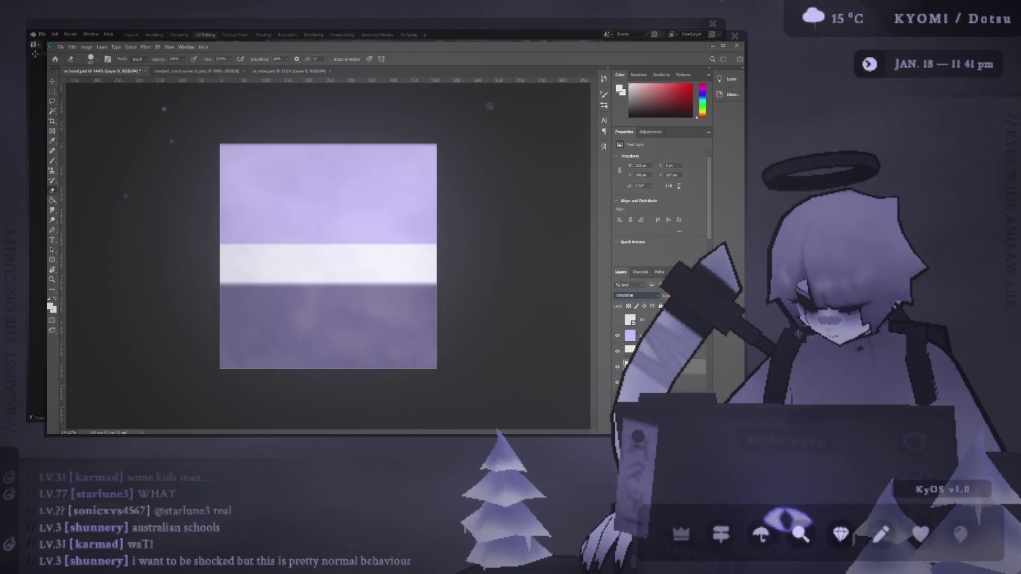
key(shift+minus)
key(shift+minus)
key(shift+minus)
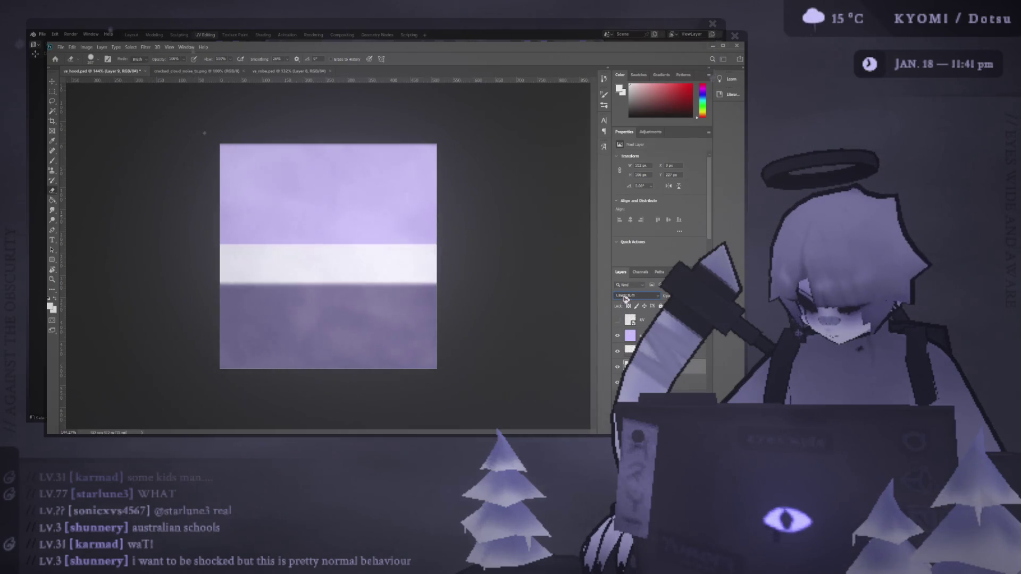
key(shift+minus)
key(shift+minus)
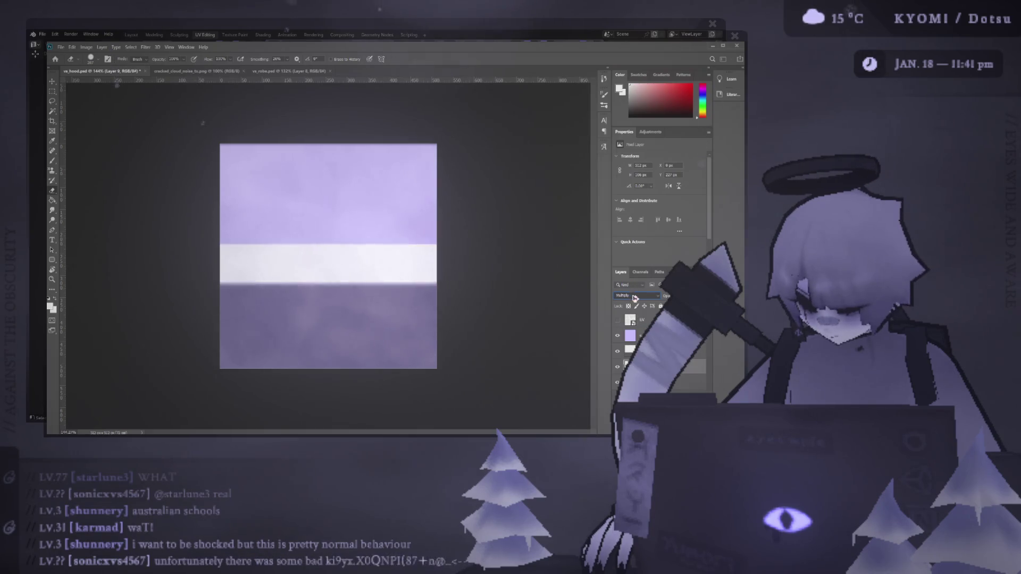
key(shift+plus)
key(shift+plus)
key(shift+plus)
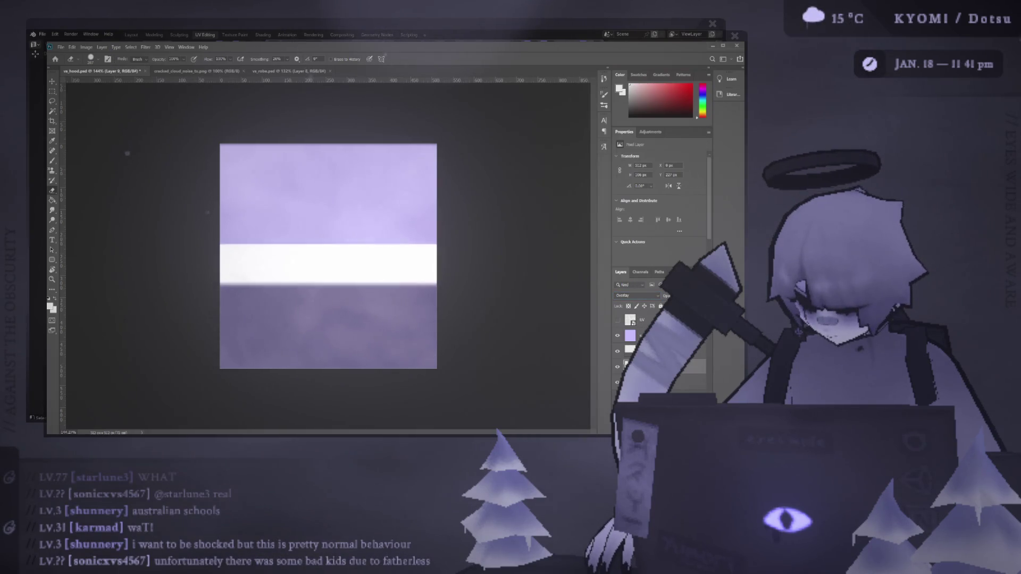
key(shift+plus)
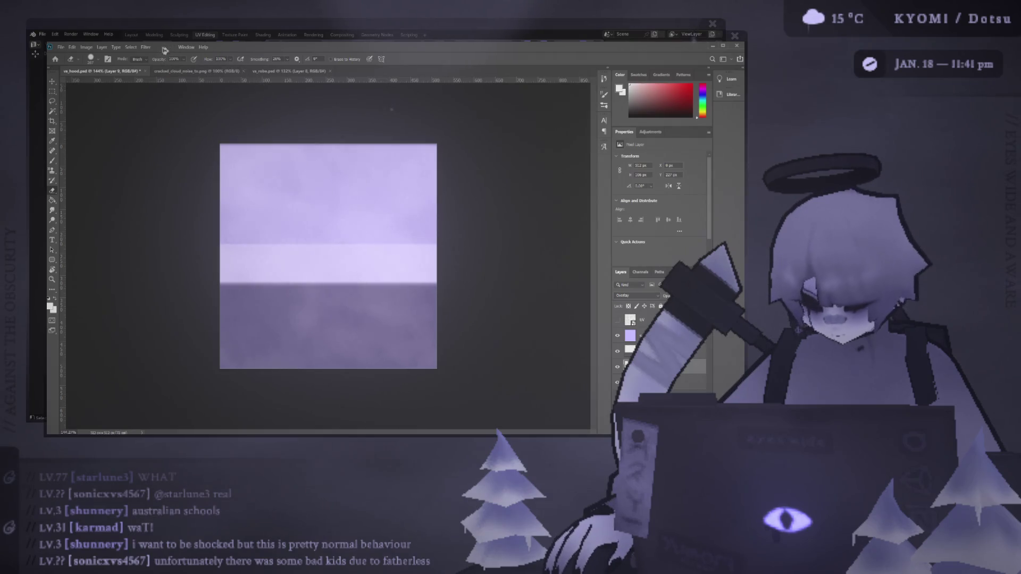
key(h)
key(e)
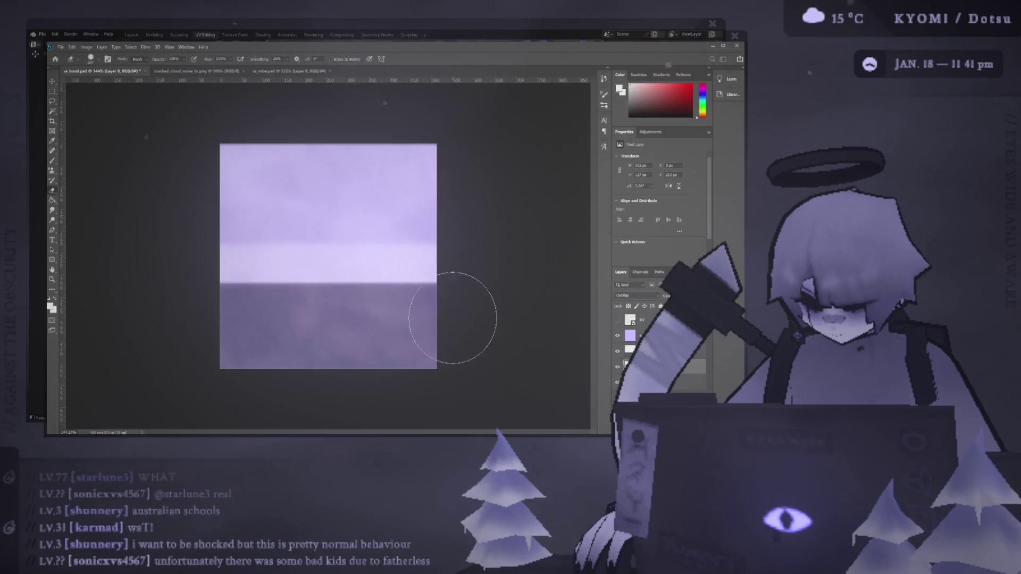
- Preview the hood on the model in Blender, then deselect the current Photoshop layer
key(alt+Tab)
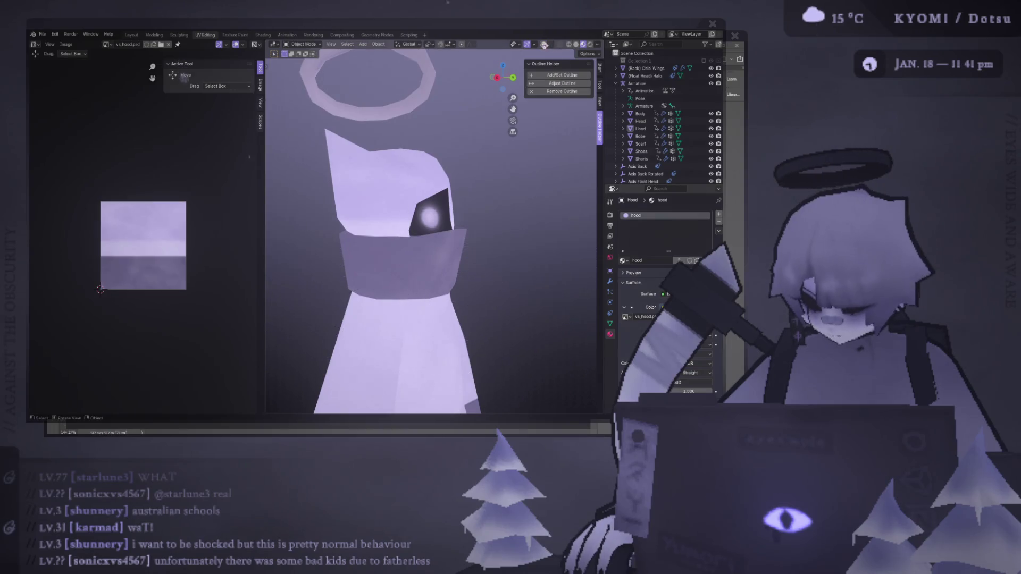
scroll(376, 234, down, 6)
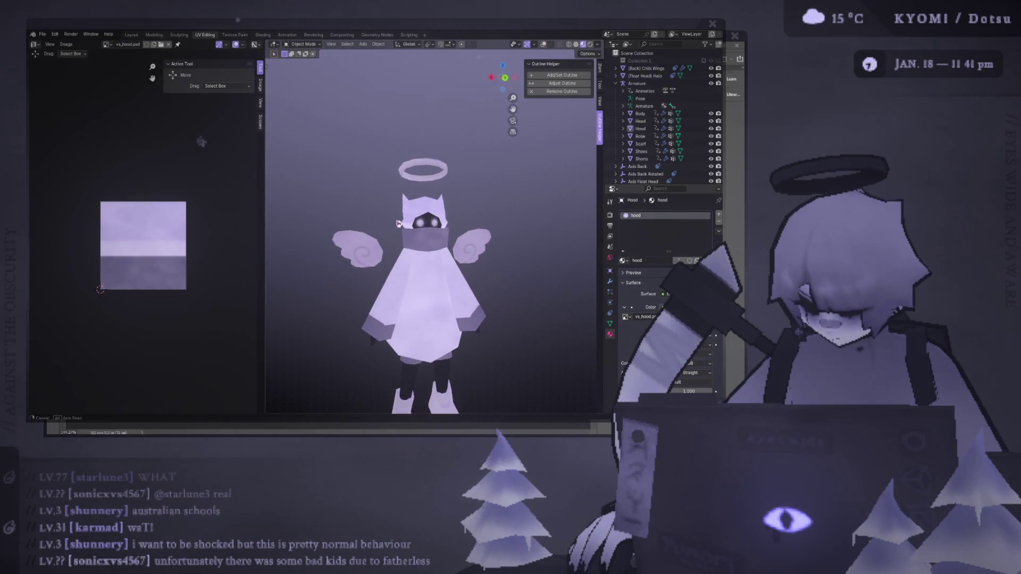
scroll(373, 279, down, 3)
scroll(367, 277, up, 4)
key(alt+Tab)
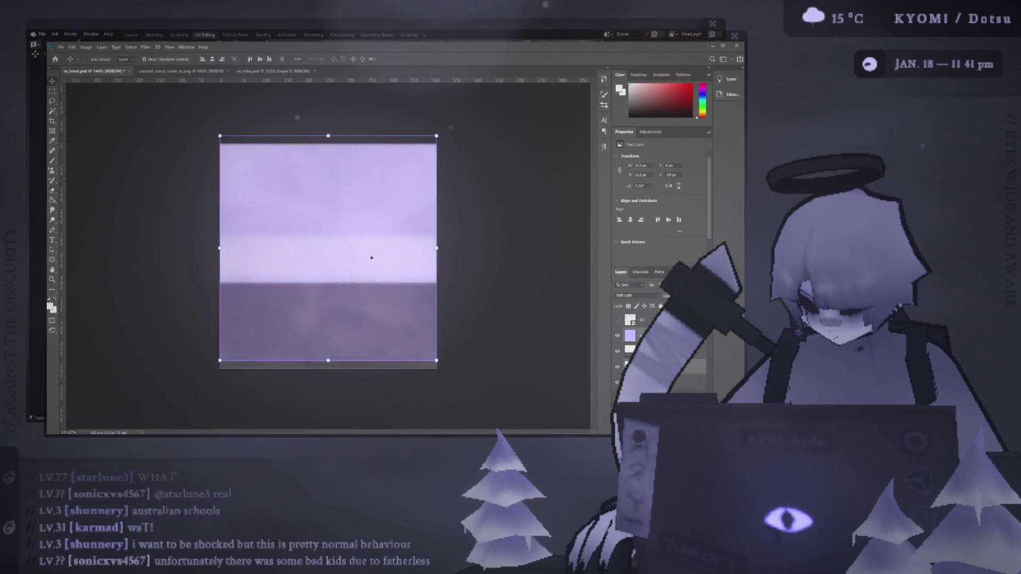
click(349, 250)
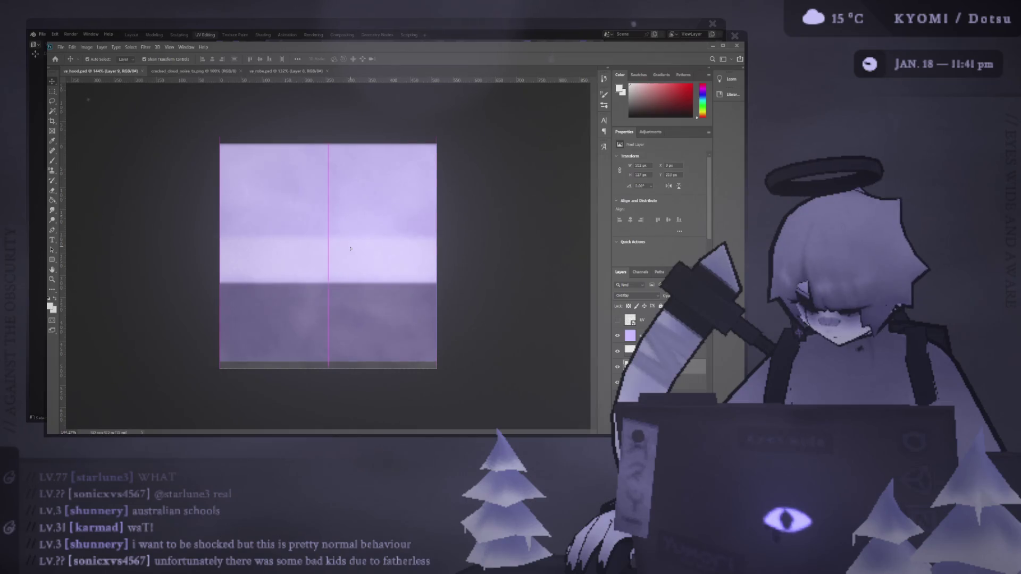
- Select Layer 9 and check the angel model from a side view
click(643, 335)
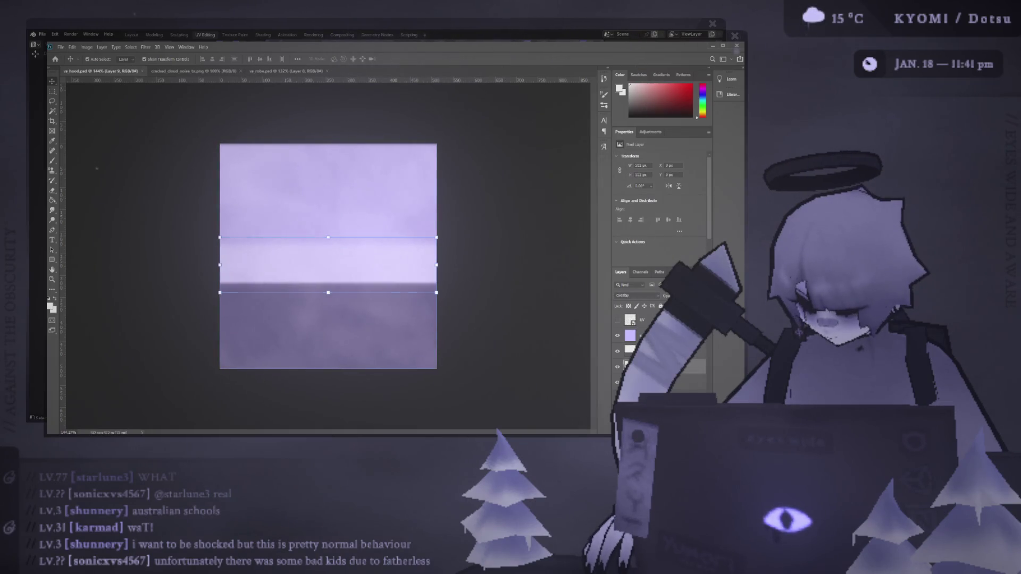
click(644, 367)
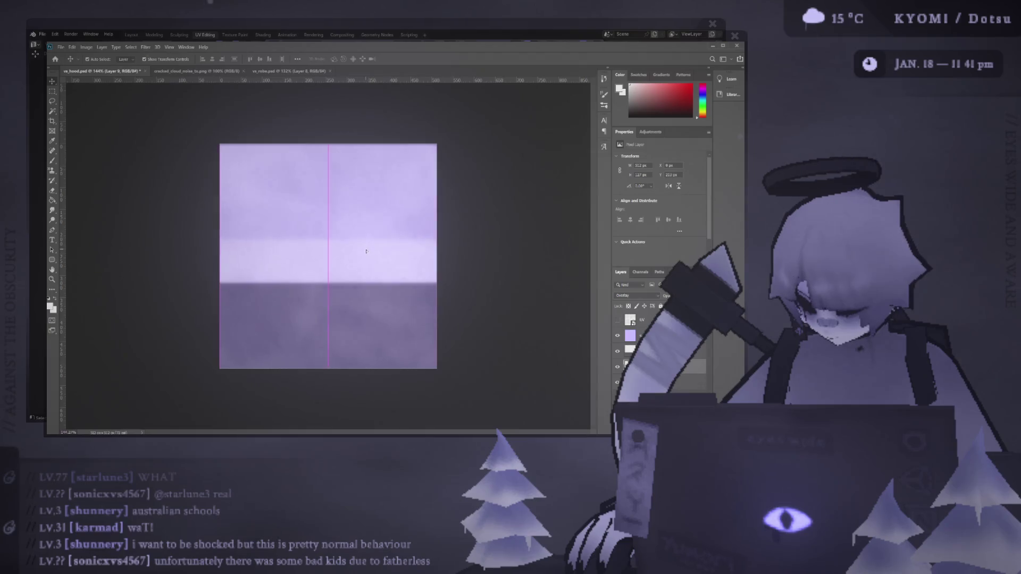
key(alt+Tab)
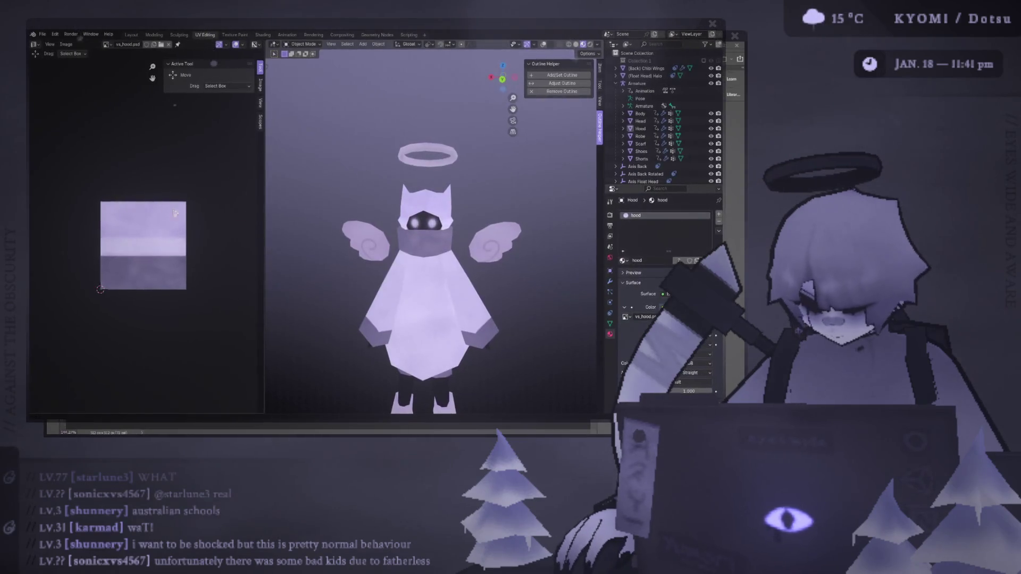
middle_drag(336, 216, 404, 218)
key(alt+Tab)
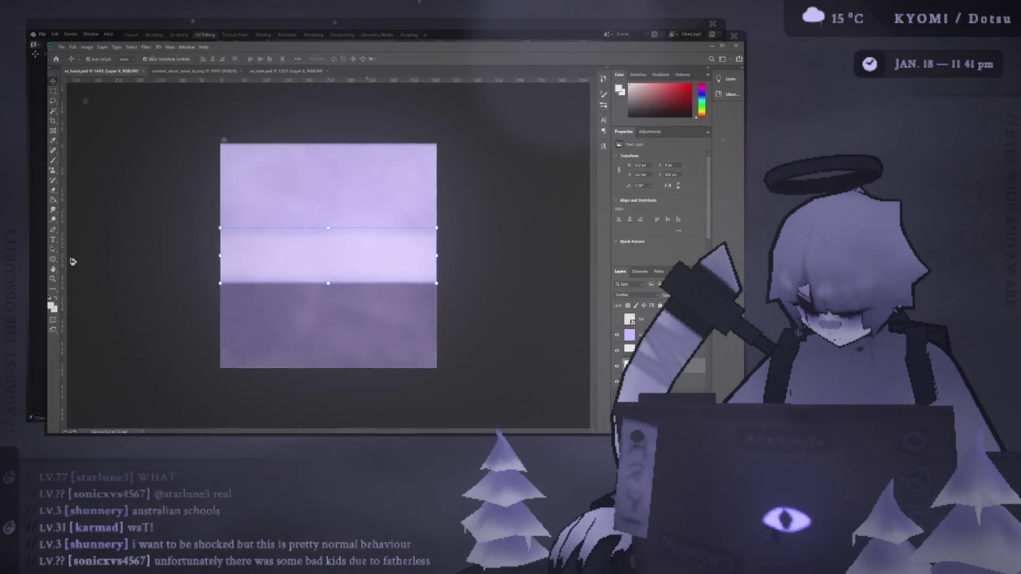
- Lightly erase the lilac strip's upper edge so it fades into the pale area above
key(e)
mouse_move(310, 217)
mouse_down()
mouse_move(310, 200)
mouse_move(323, 216)
mouse_up()
key(ctrl+z)
alt+right_drag(323, 216, 341, 216)
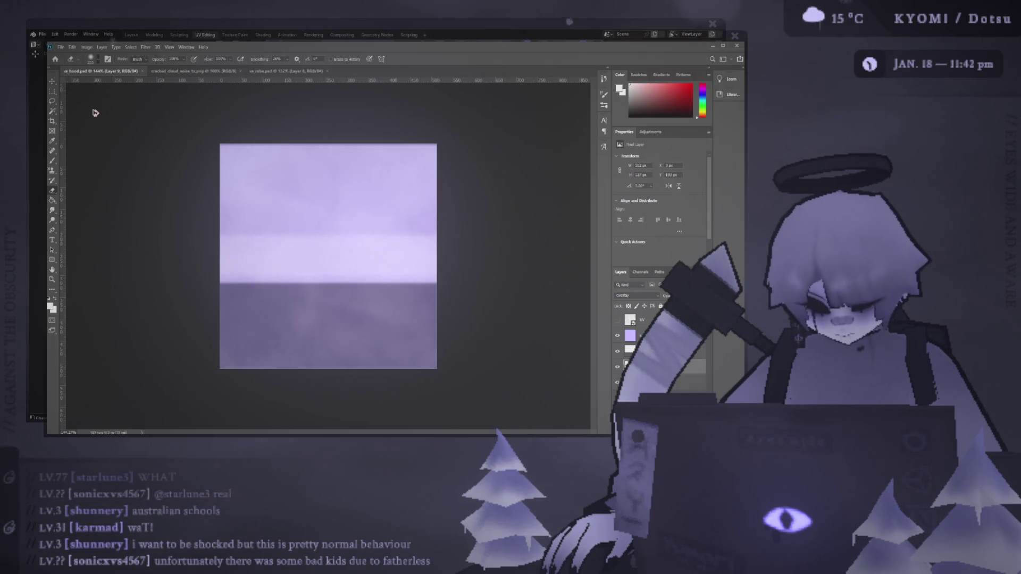
mouse_move(365, 213)
mouse_down()
mouse_move(330, 262)
mouse_move(327, 208)
mouse_up()
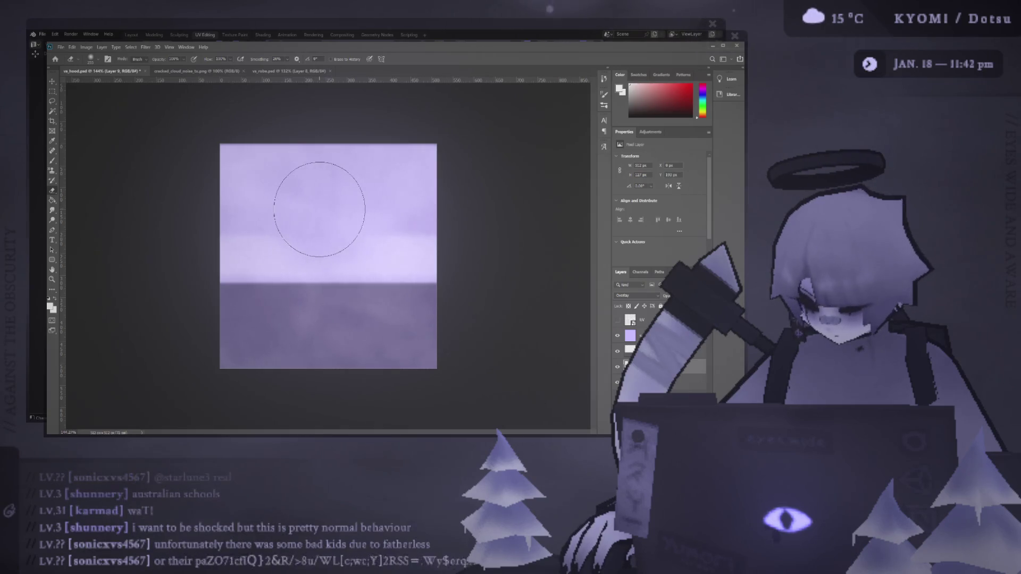
- Compare texture and model, orbiting the angel to face both glowing eyes
click(36, 303)
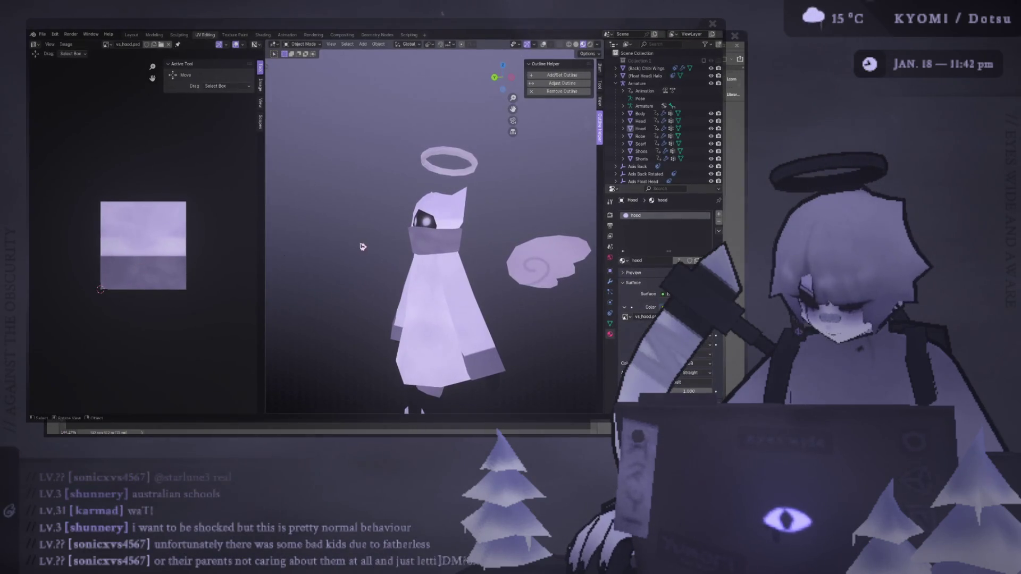
scroll(357, 243, up, 5)
key(alt+Tab)
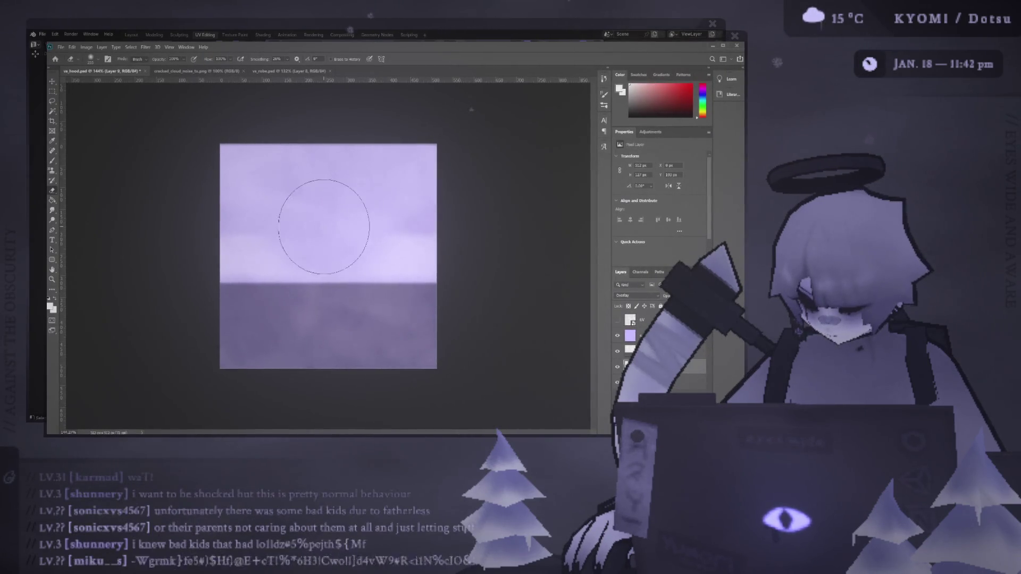
key(alt+Tab)
key(alt+Tab)
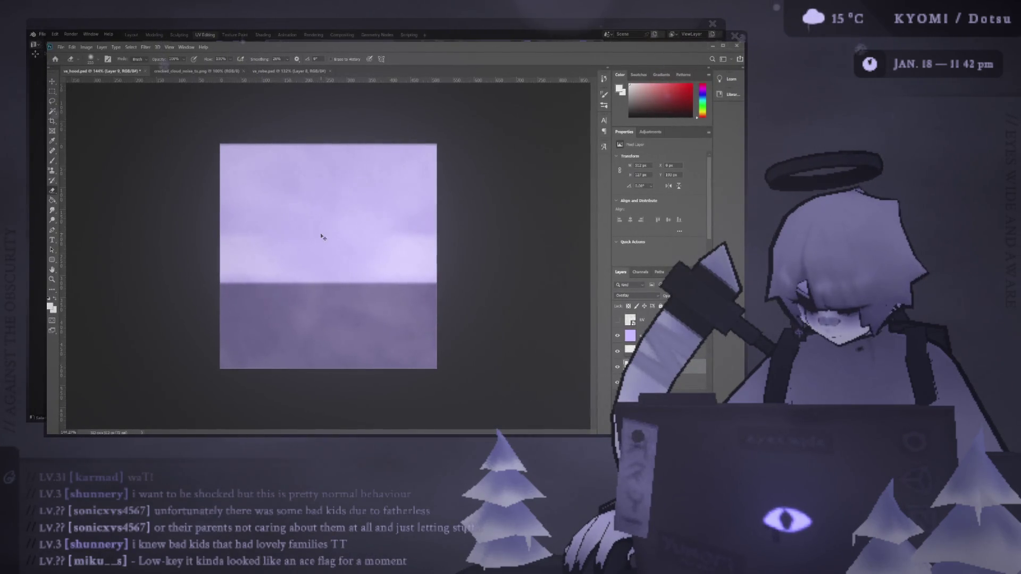
key(alt+Tab)
mouse_move(383, 239)
middle_down()
mouse_move(404, 239)
mouse_move(354, 239)
mouse_move(433, 212)
mouse_move(505, 253)
mouse_move(493, 257)
mouse_move(487, 229)
mouse_move(440, 243)
mouse_move(330, 239)
mouse_move(353, 254)
mouse_move(376, 237)
mouse_move(414, 239)
mouse_move(274, 240)
mouse_move(290, 241)
middle_up()
scroll(292, 241, up, 2)
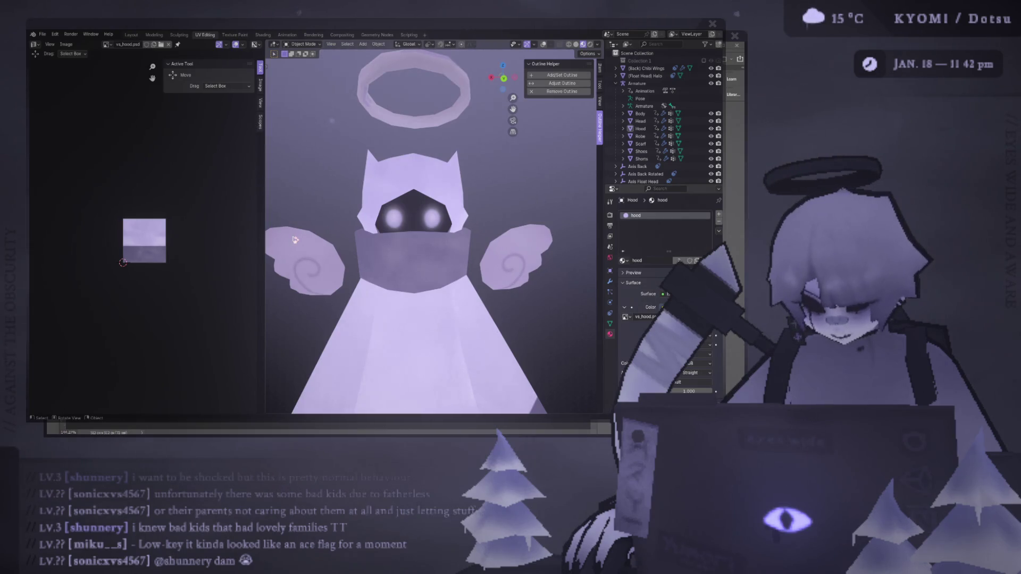
- Zoom in on the textured hood and orbit around it close up
key(alt+Tab)
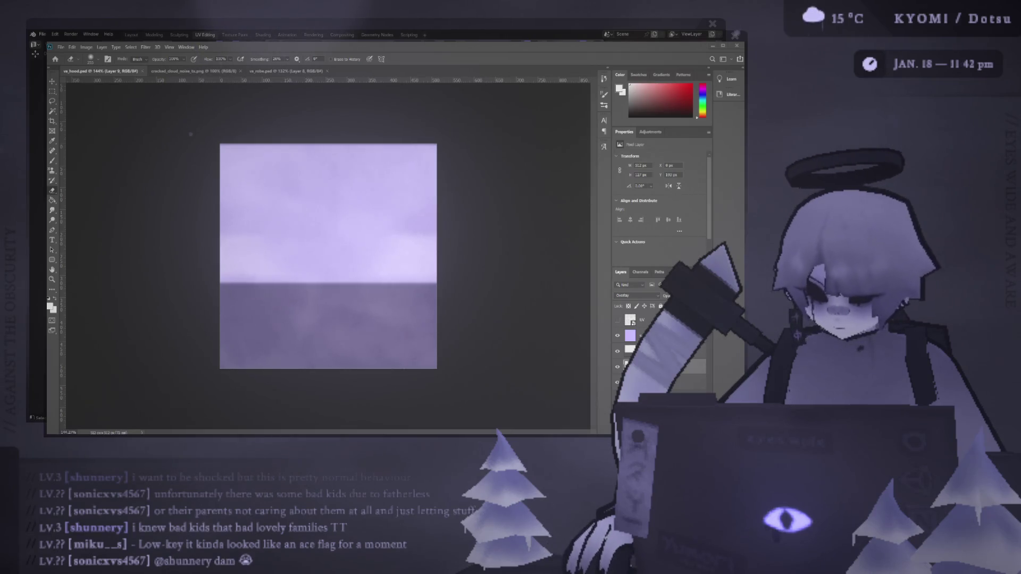
key(alt+Tab)
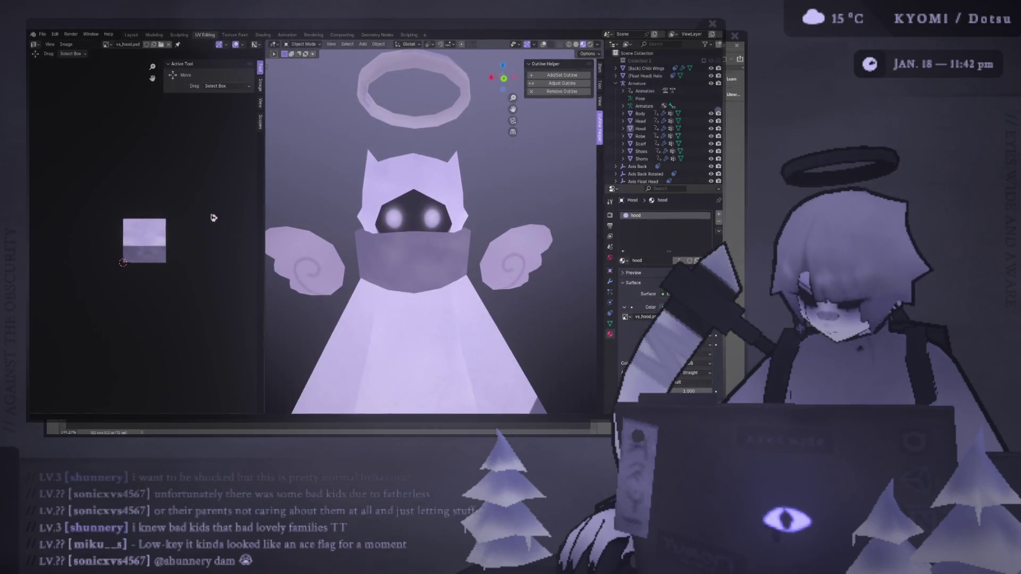
ctrl+middle_drag(403, 243, 377, 252)
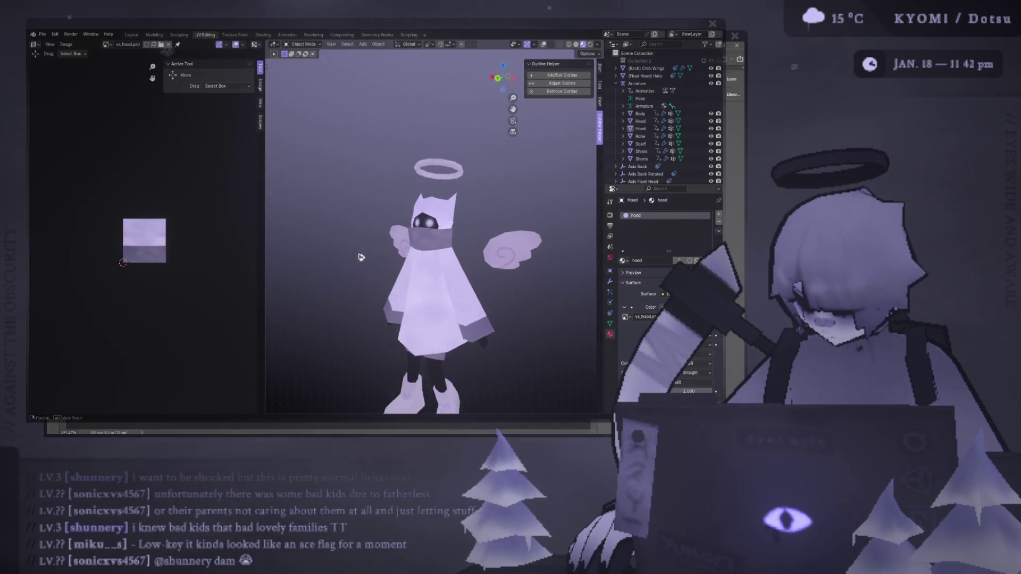
key(KP_Decimal)
mouse_move(370, 248)
middle_down()
mouse_move(318, 227)
mouse_move(340, 226)
middle_up()
scroll(372, 223, down, 6)
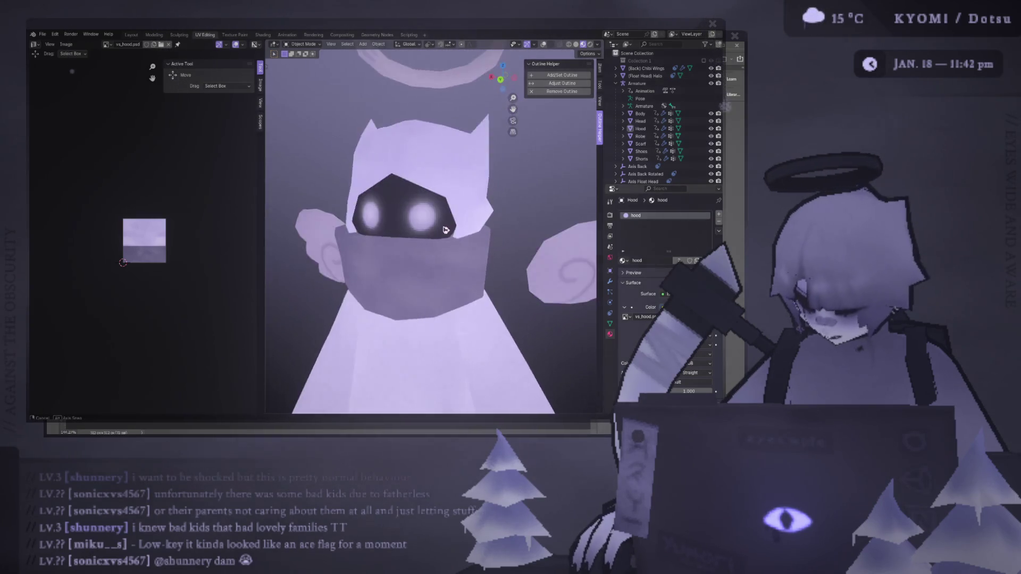
scroll(411, 220, up, 1)
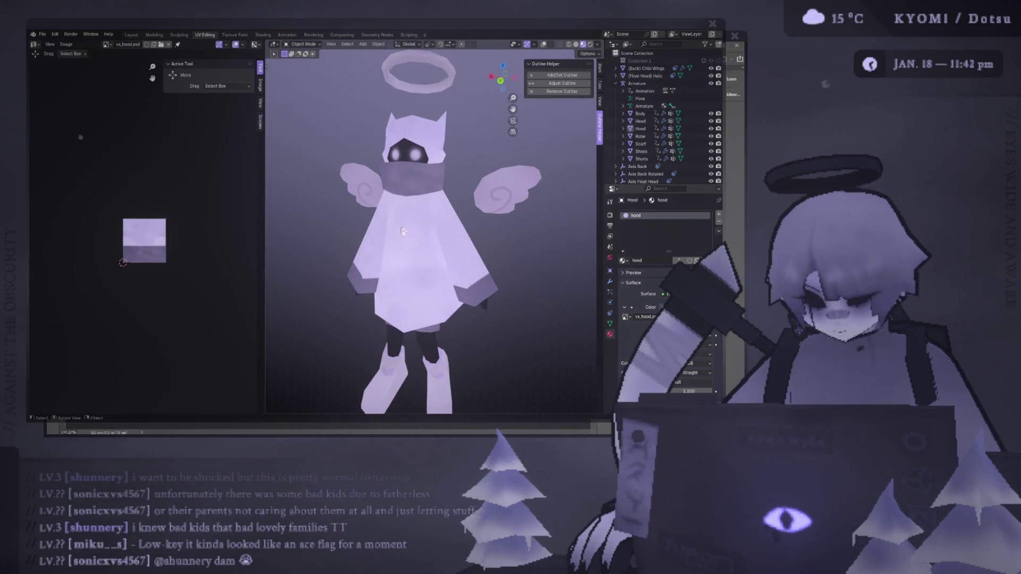
scroll(403, 231, down, 2)
scroll(409, 233, up, 2)
- Orbit around the whole character, then snap to a straight front view
middle_drag(415, 234, 428, 237)
key(alt+Tab)
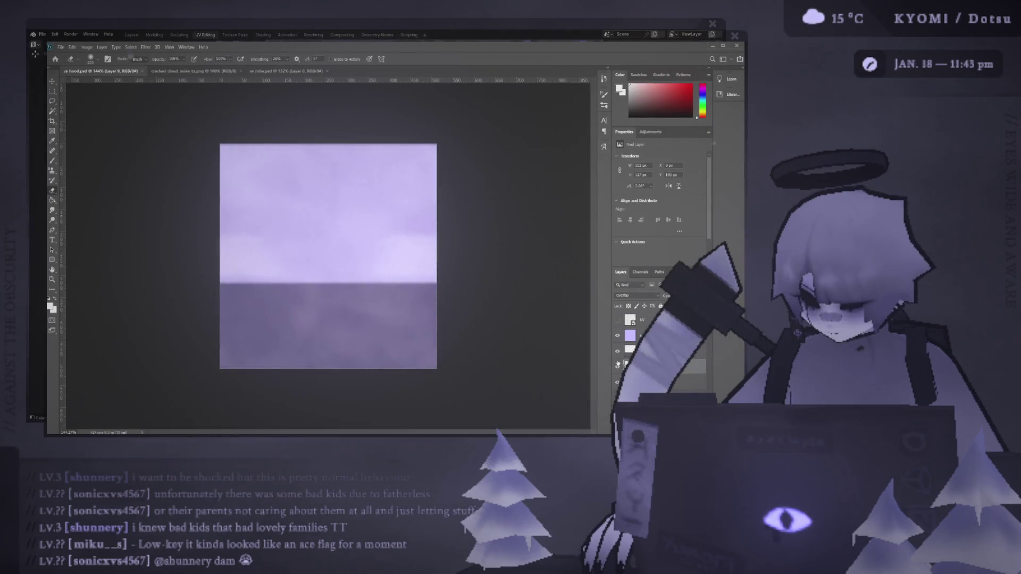
key(alt+Tab)
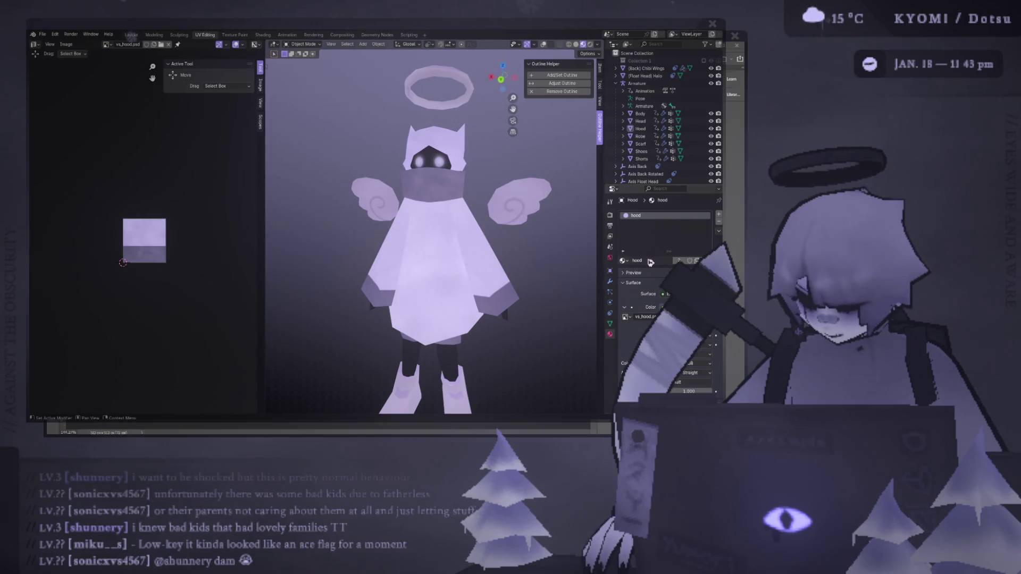
mouse_move(468, 250)
middle_down()
mouse_move(399, 234)
mouse_move(374, 286)
mouse_move(333, 290)
mouse_move(271, 239)
mouse_move(509, 216)
middle_up()
key(KP_1)
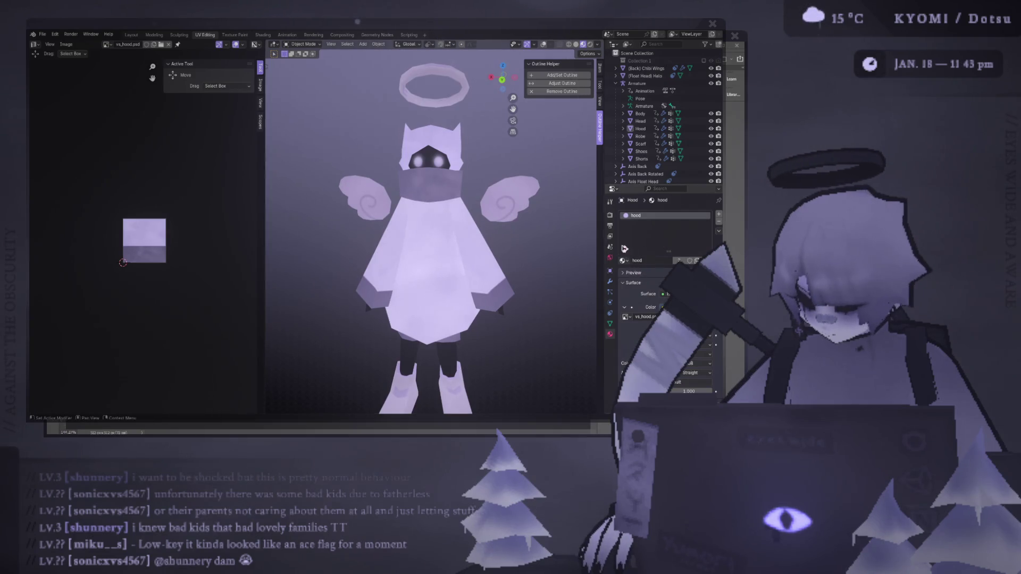
- Swap the slot's material to robe and back to hood, then save void_spirit.blend
click(624, 261)
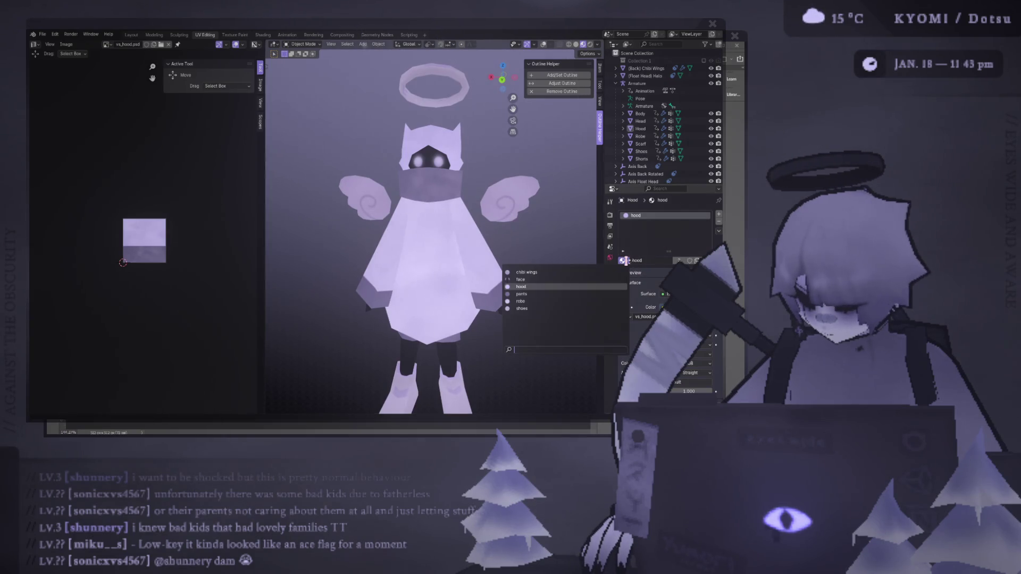
click(570, 301)
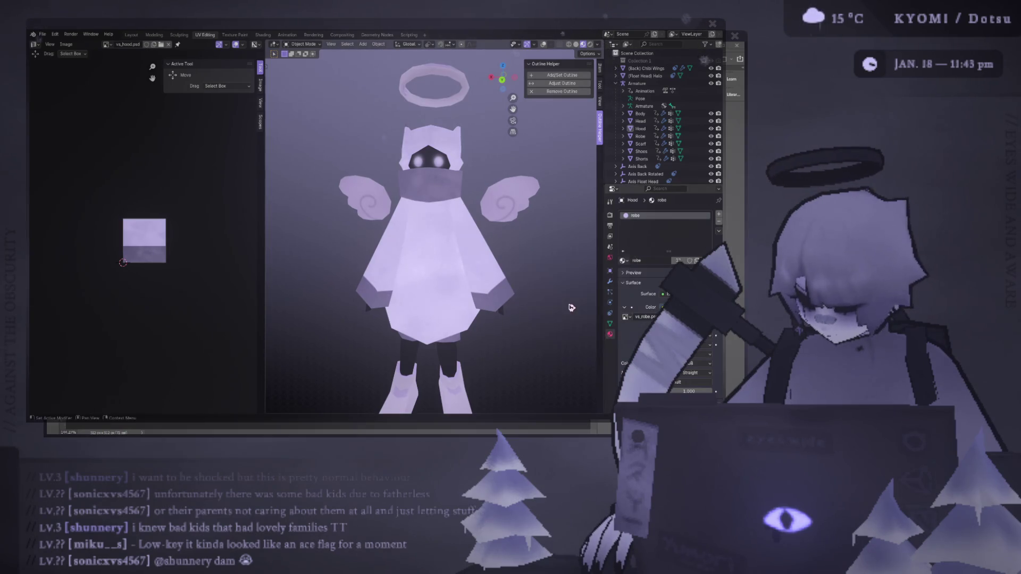
click(623, 261)
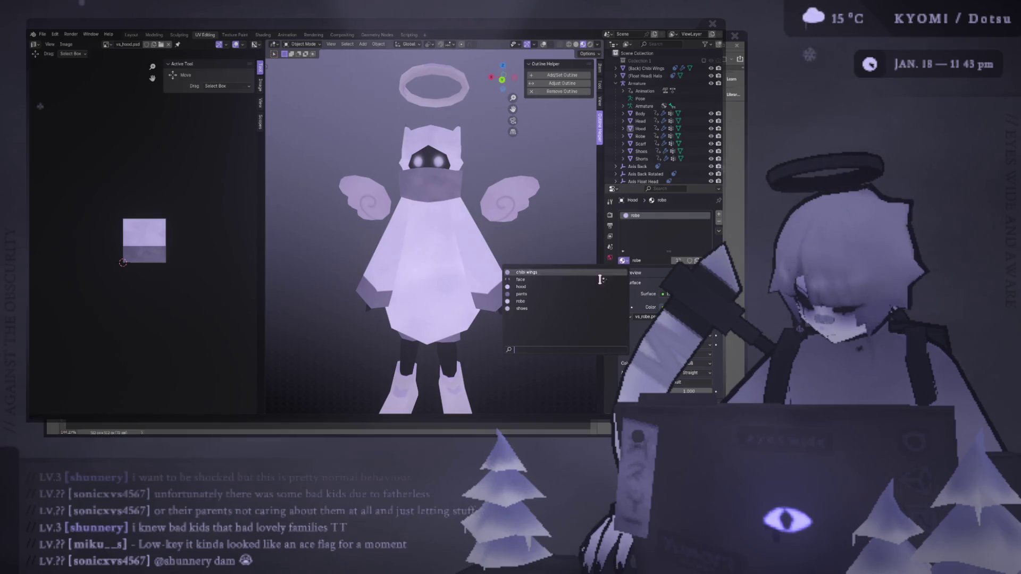
click(570, 287)
click(696, 373)
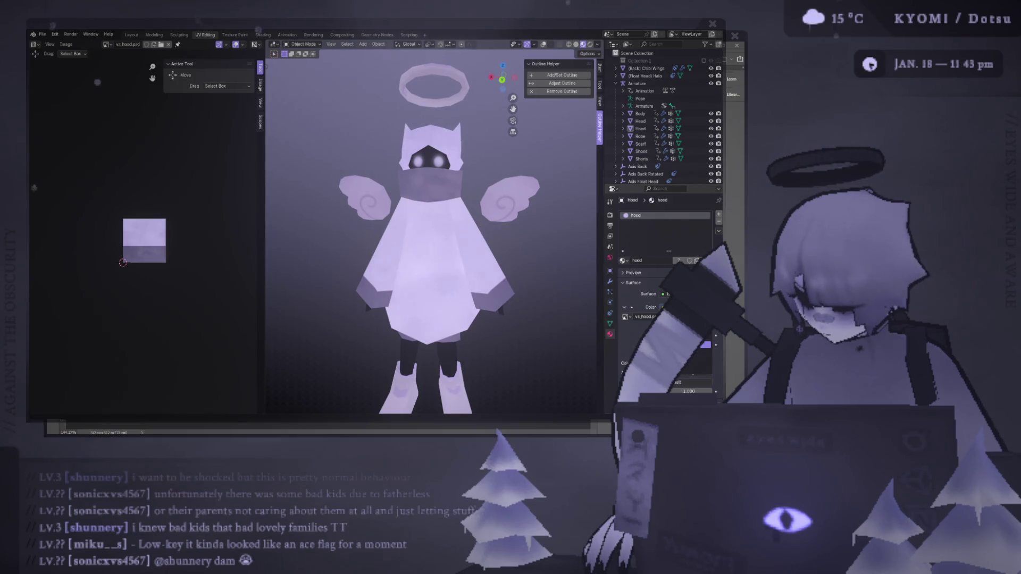
key(ctrl+s)
- In Photoshop, select the hood's Layer 1 and the robe texture's Layer 5
middle_drag(538, 228, 297, 250)
key(alt+Tab)
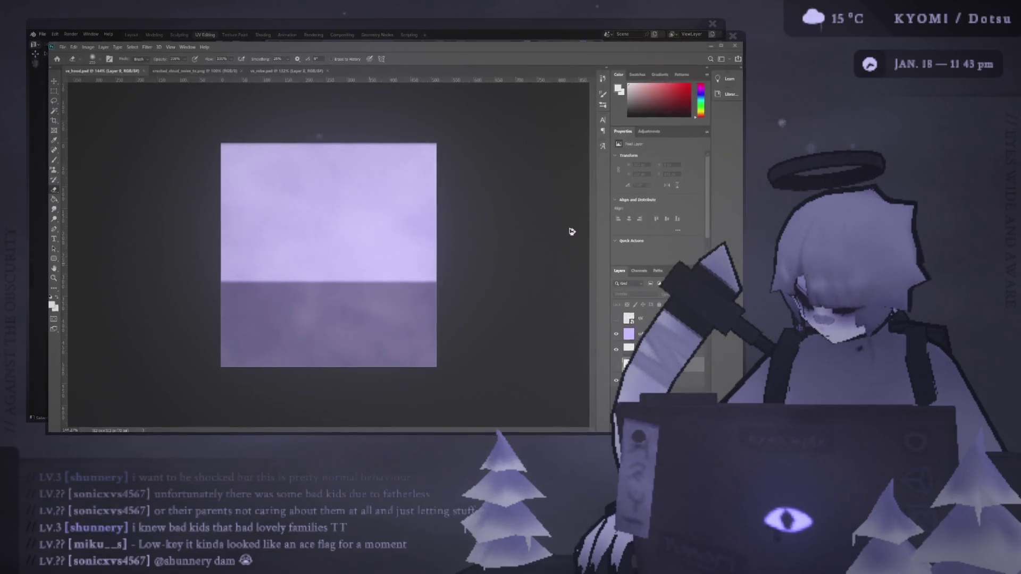
click(630, 335)
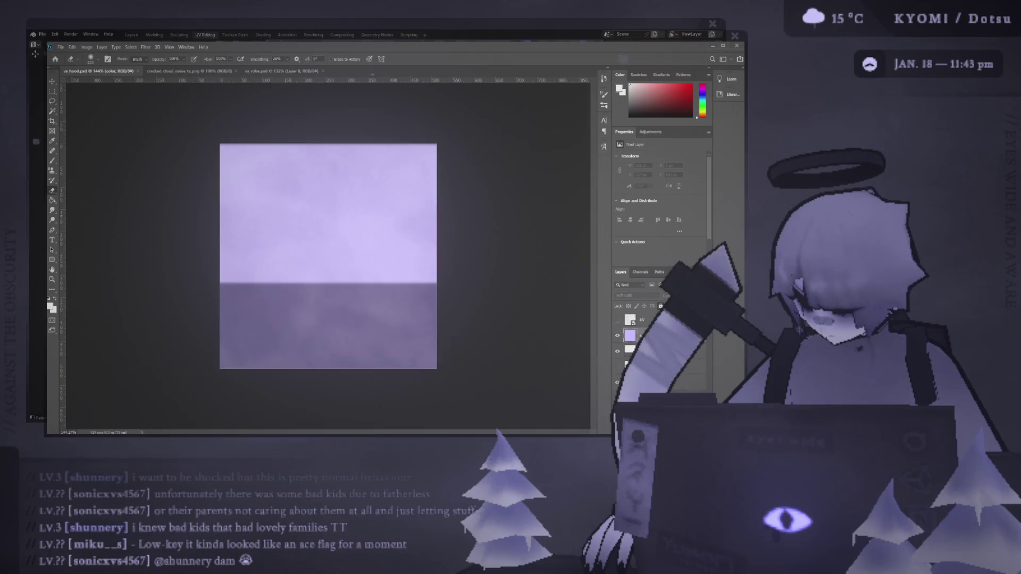
click(654, 381)
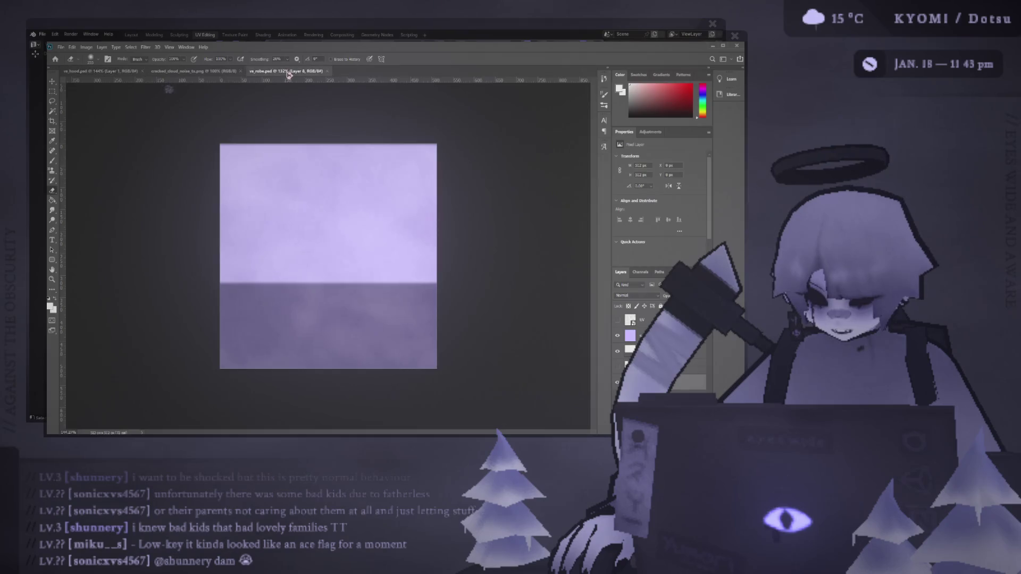
key(ctrl+shift+Tab)
click(654, 336)
key(alt+bracketleft)
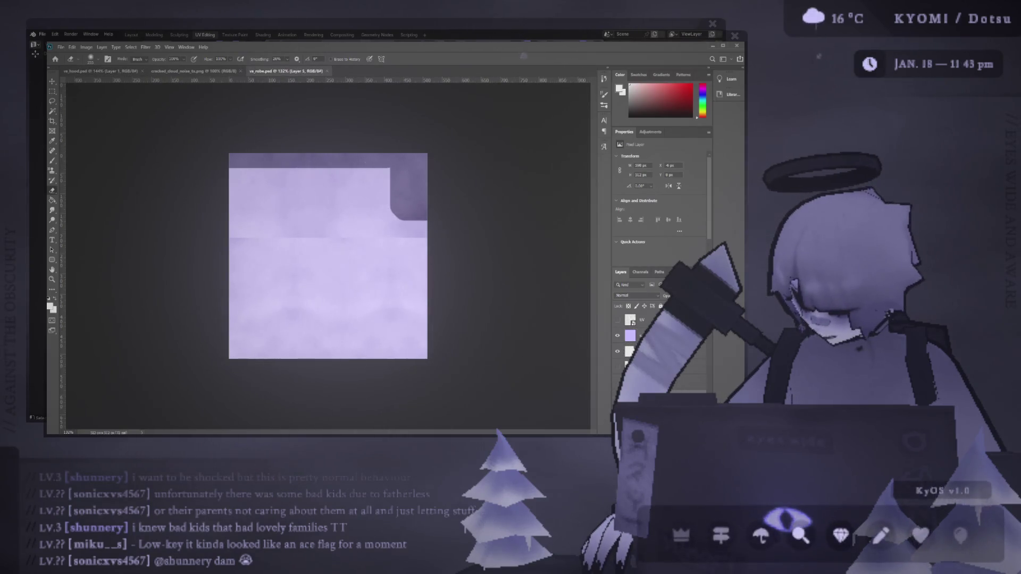
click(101, 71)
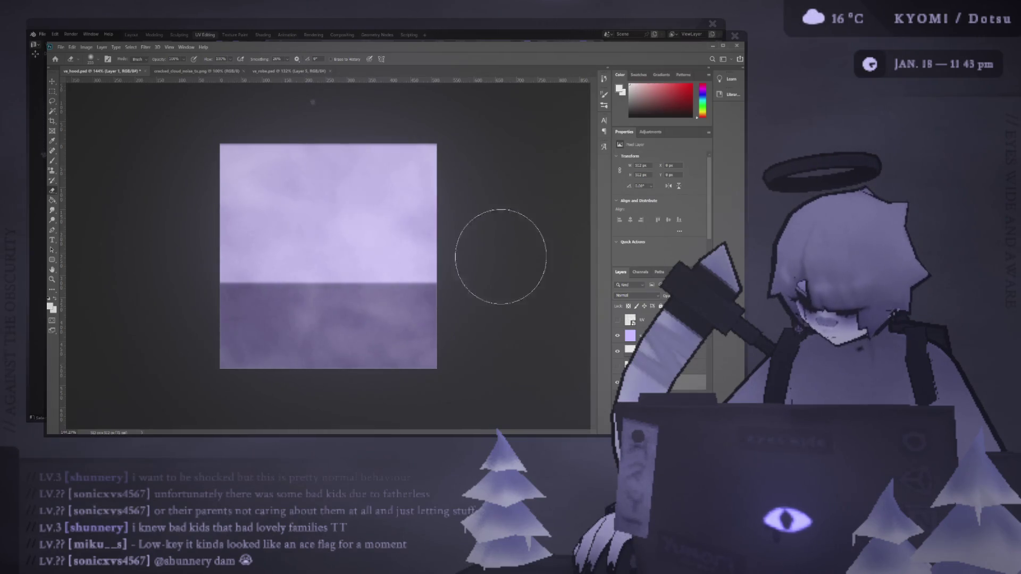
- Orbit the angel to a frontal view in Blender to check the hood texture
key(alt+Tab)
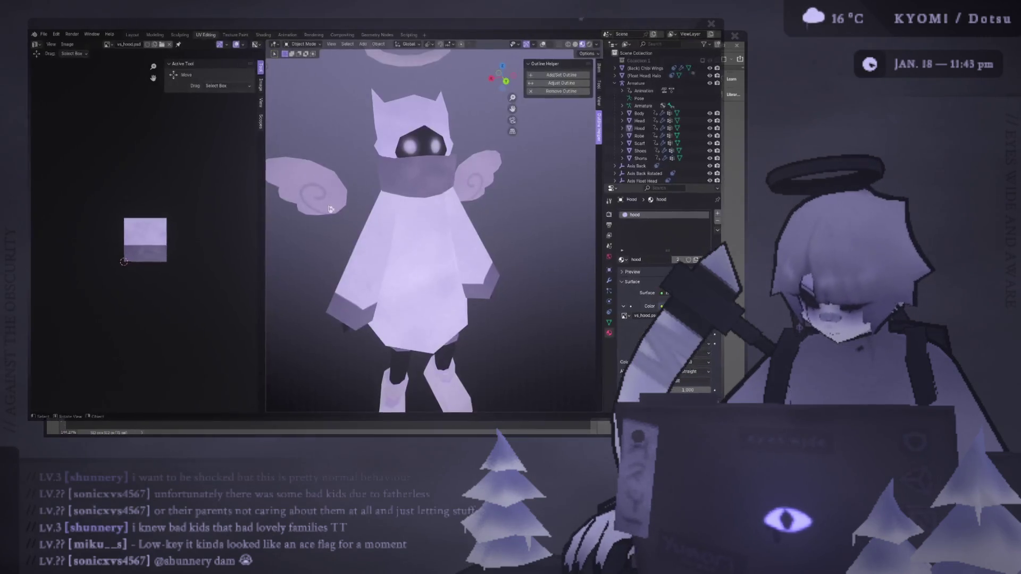
scroll(337, 207, down, 5)
mouse_move(337, 208)
middle_down()
mouse_move(361, 223)
mouse_move(431, 230)
mouse_move(396, 225)
middle_up()
scroll(361, 223, up, 8)
scroll(396, 226, down, 8)
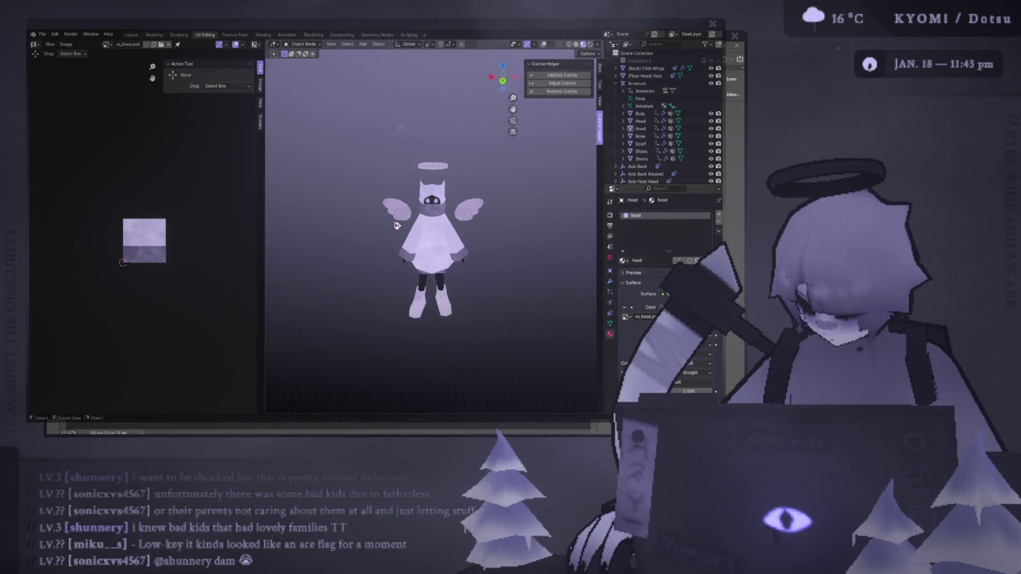
key(alt+Tab)
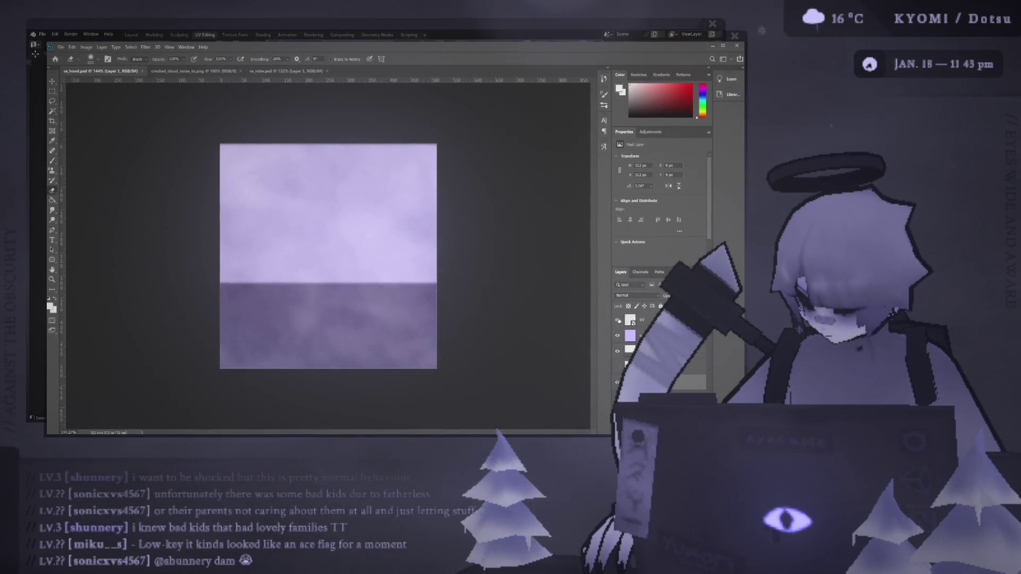
- Hide the hood's UV outline layer and zoom into the texture
click(618, 320)
key(e)
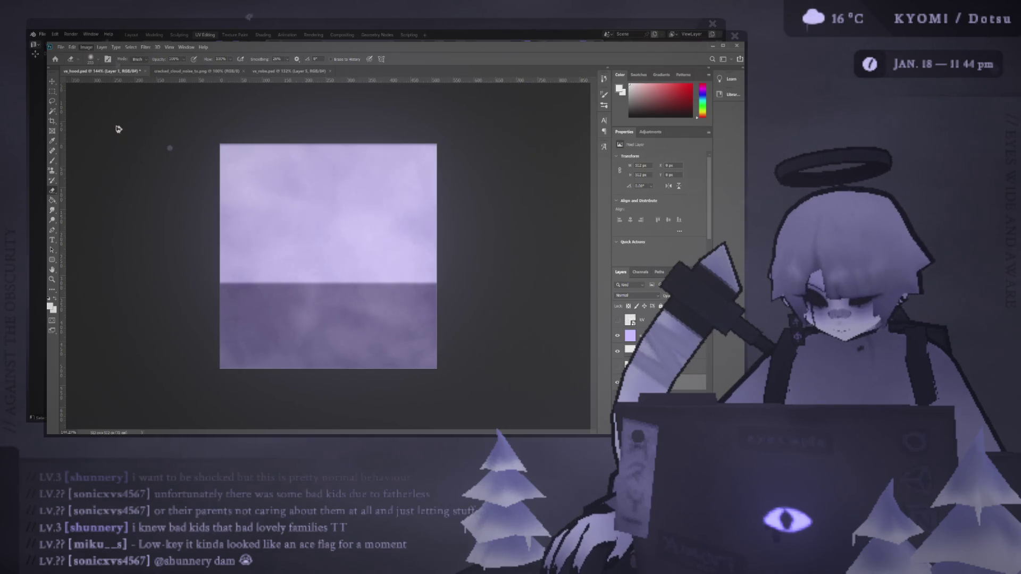
key(h)
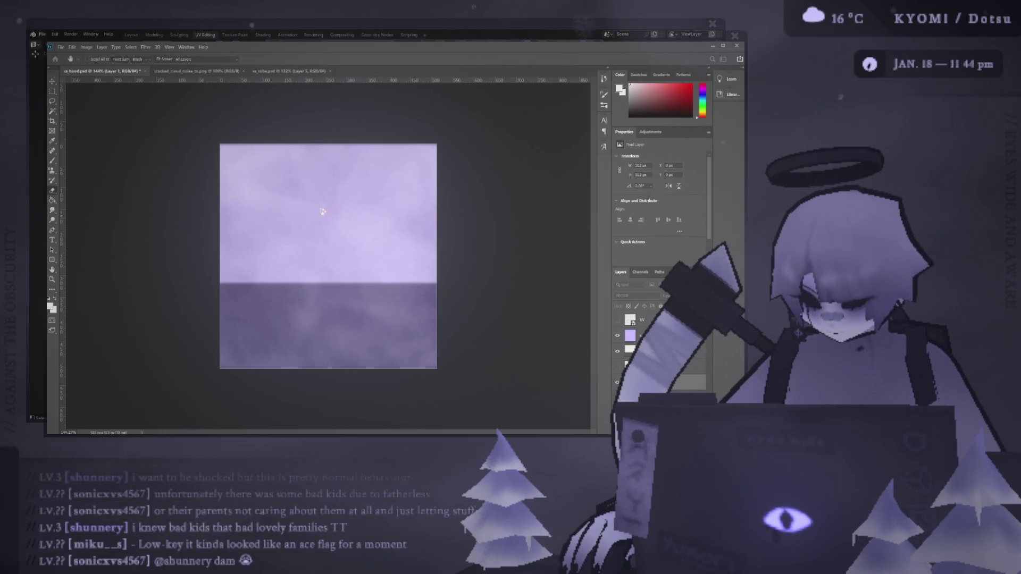
key(ctrl+z)
alt+scroll(316, 254, up, 5)
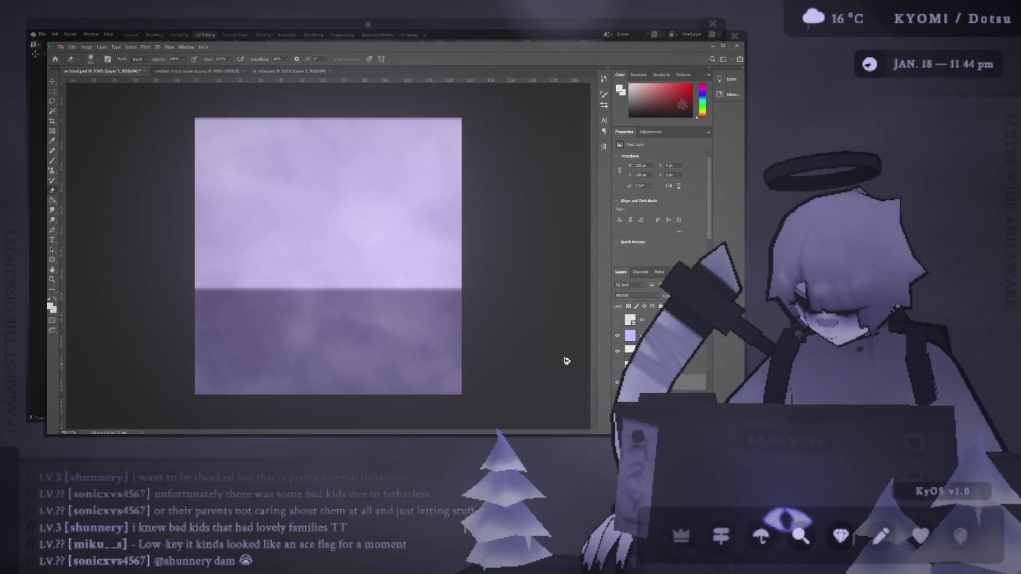
- Scale the hood texture layer up so the clouds look smoother, and check it in Blender
key(ctrl+t)
mouse_move(461, 118)
alt+mouse_down()
mouse_move(524, 85)
mouse_move(375, 80)
alt+mouse_up()
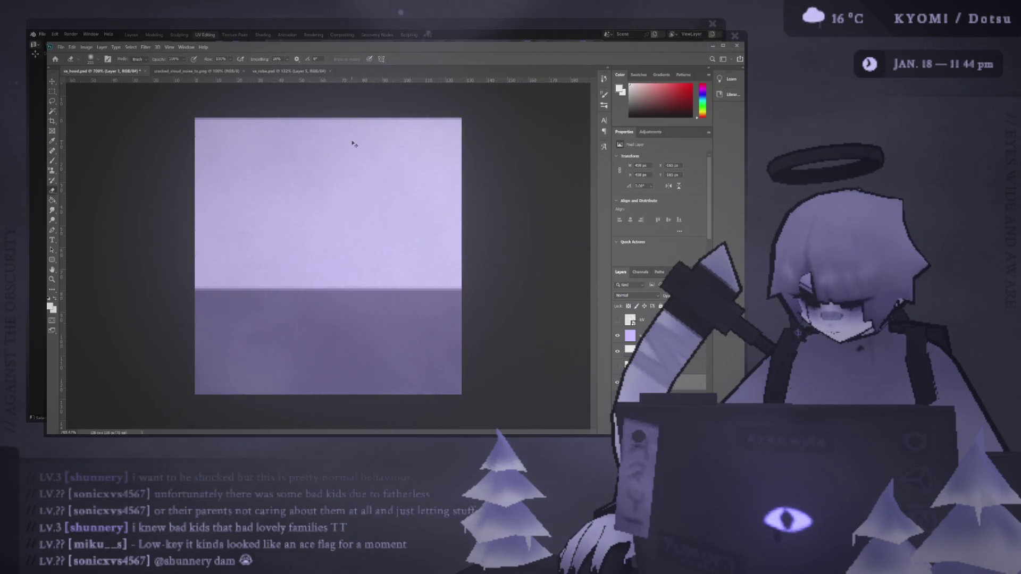
key(alt+Tab)
scroll(401, 204, up, 5)
middle_drag(402, 203, 401, 203)
key(alt+Tab)
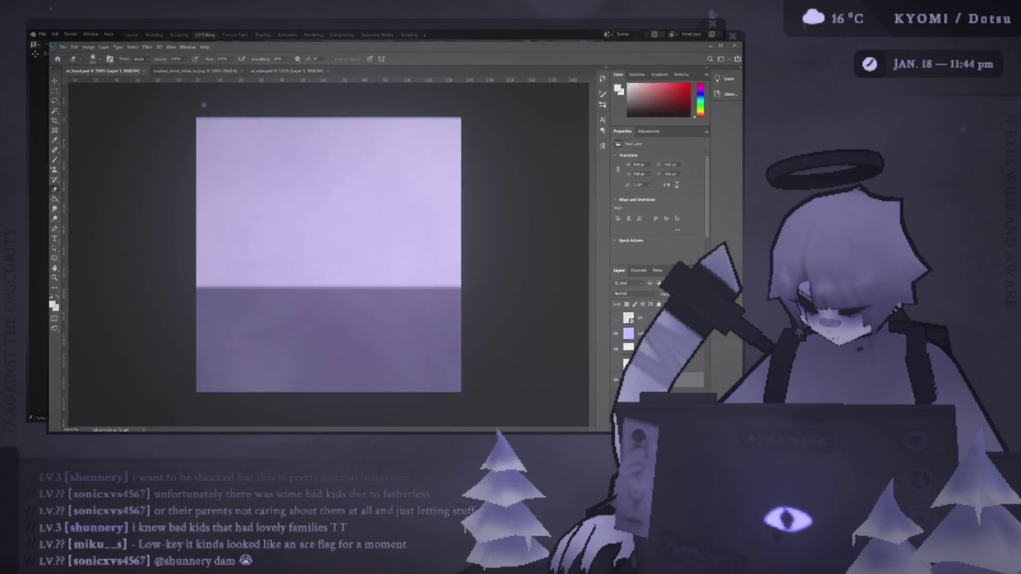
click(286, 73)
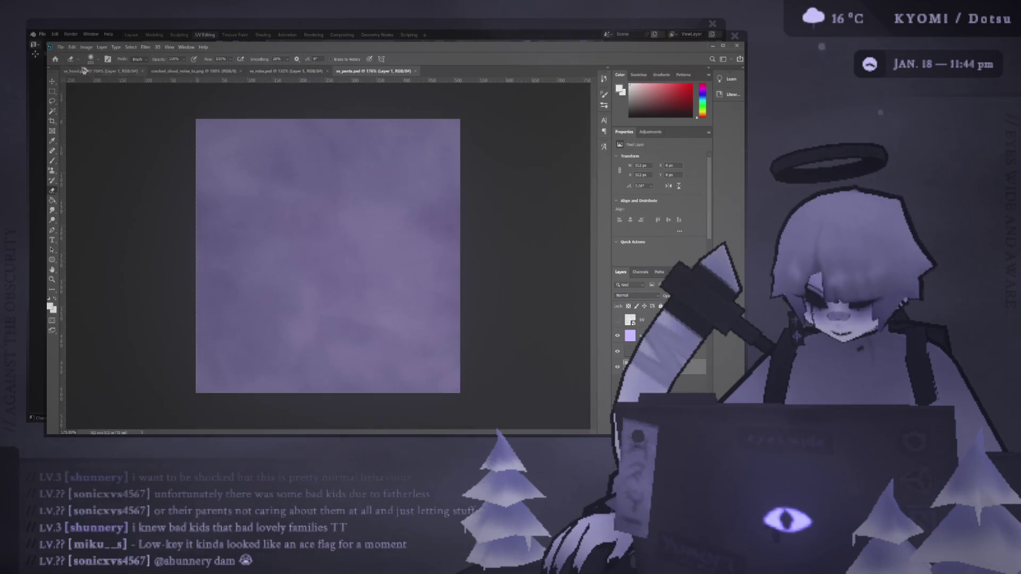
- Enlarge the vs_pants.psd cloud layer to 173% and commit the transform
key(h)
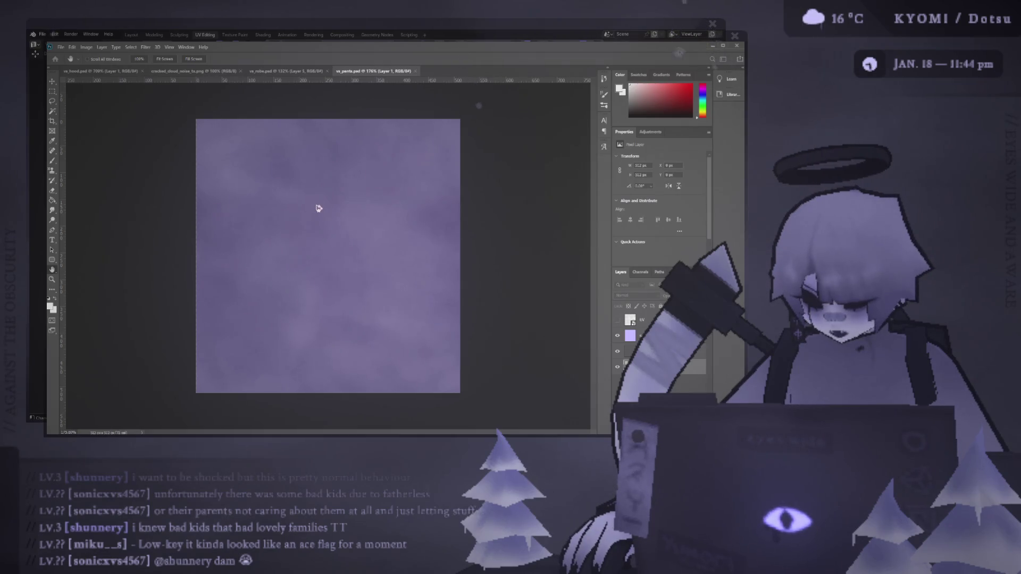
key(e)
alt+scroll(308, 205, down, 5)
alt+scroll(326, 239, up, 2)
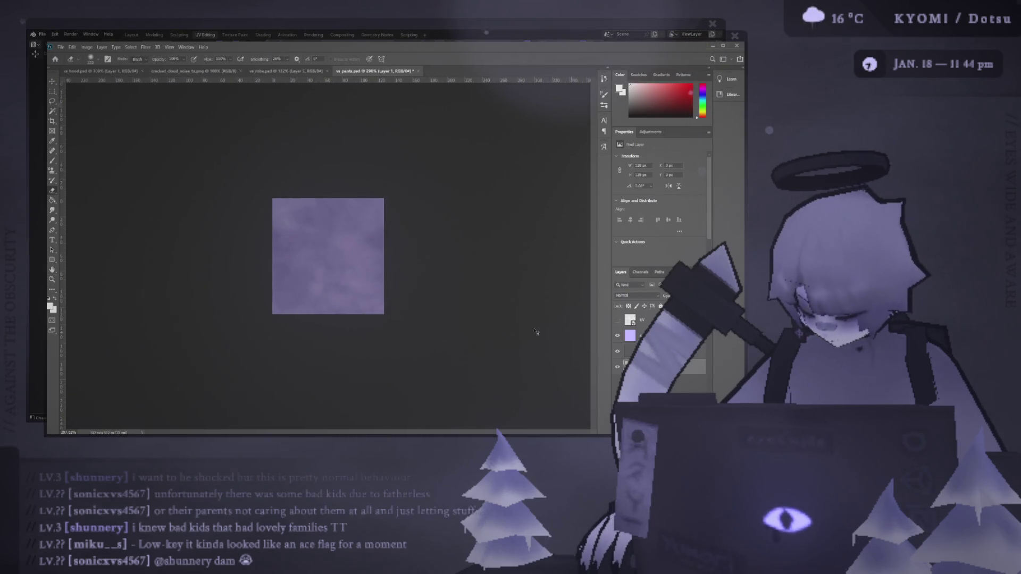
key(ctrl+t)
alt+drag(385, 284, 495, 308)
click(410, 61)
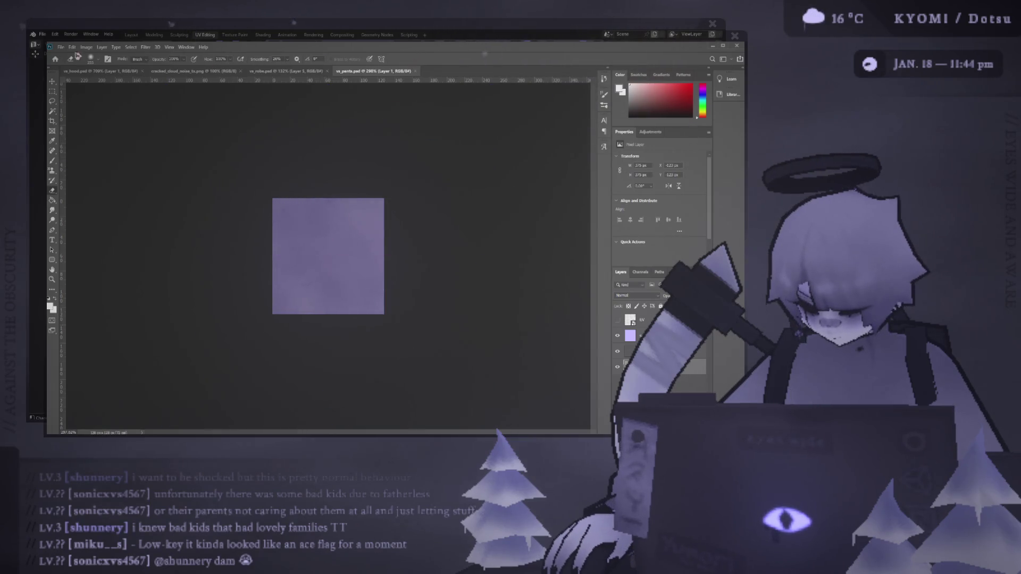
- Orbit the angel in Blender to inspect the enlarged cloud texture from several sides
click(43, 297)
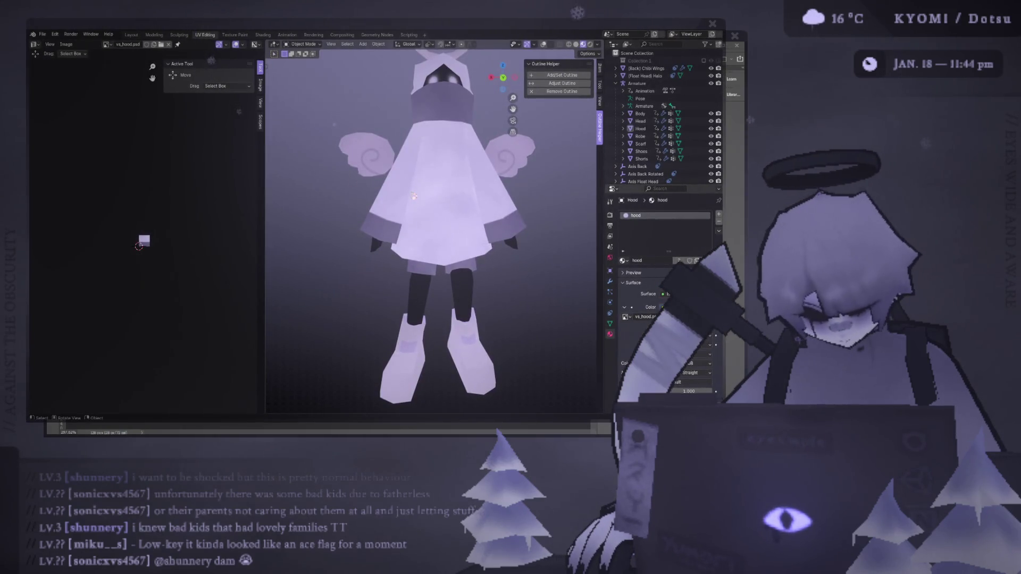
scroll(319, 190, up, 4)
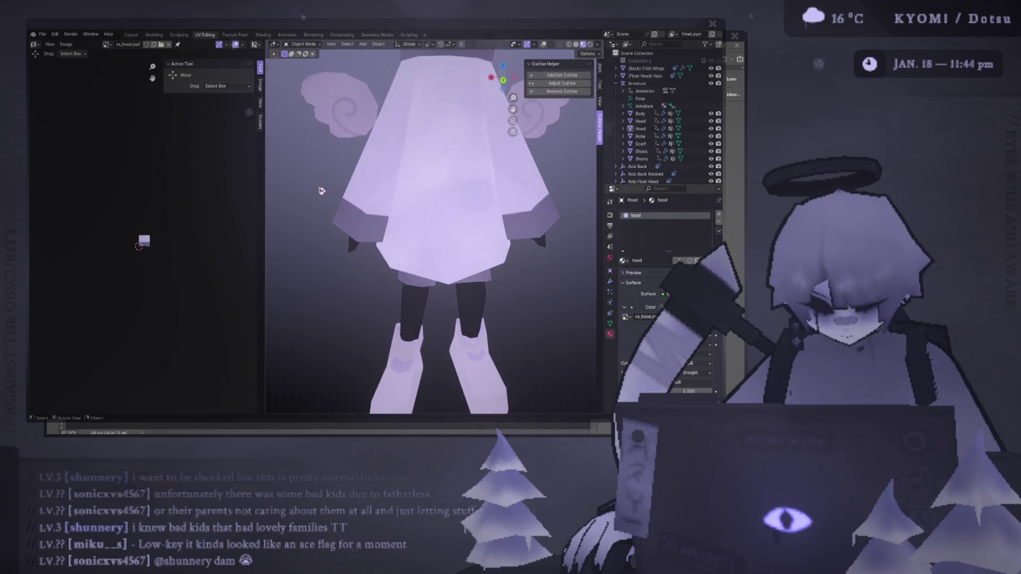
middle_drag(320, 189, 298, 210)
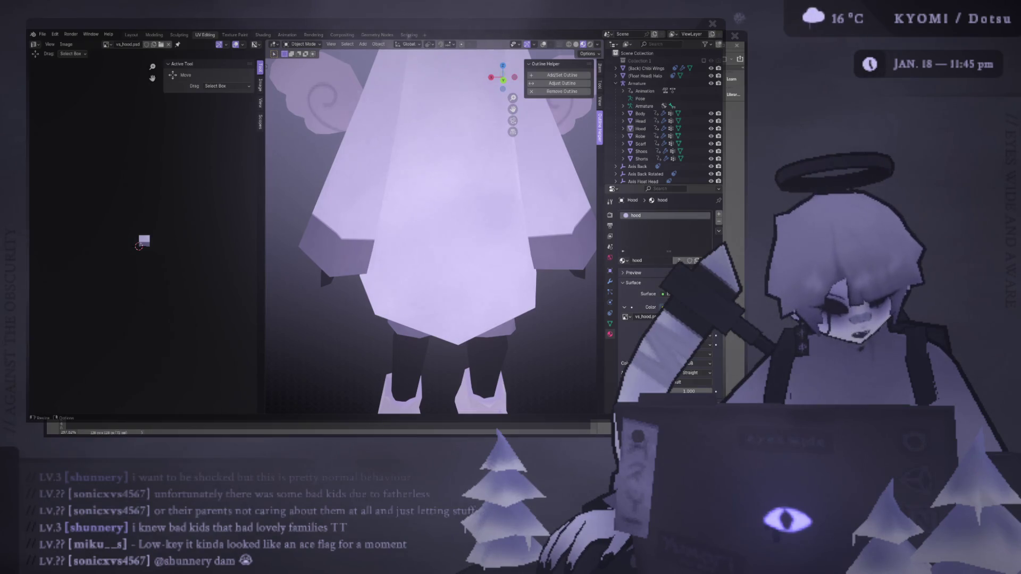
scroll(477, 199, down, 5)
mouse_move(477, 199)
middle_down()
mouse_move(367, 176)
mouse_move(563, 194)
mouse_move(437, 207)
middle_up()
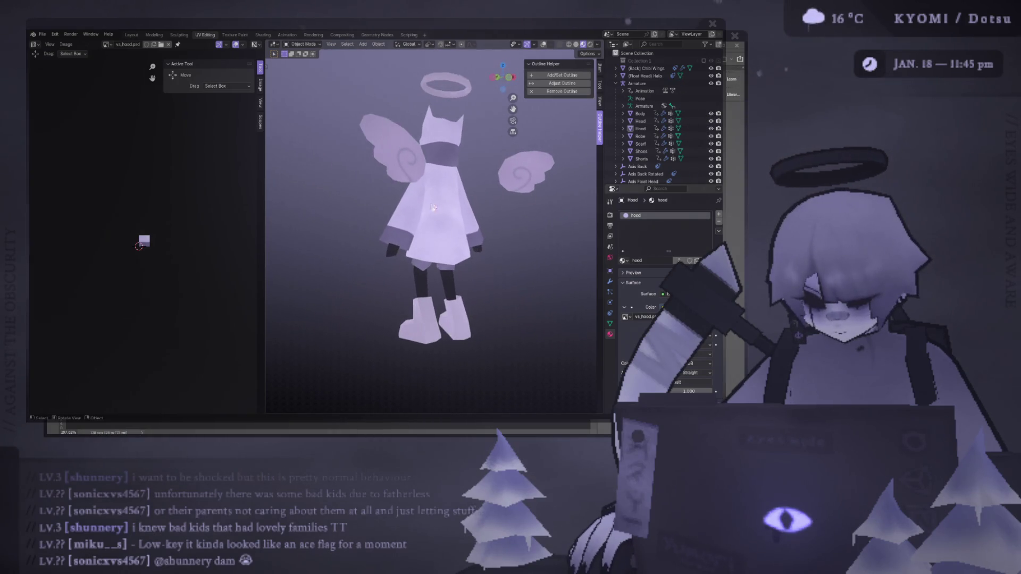
middle_drag(371, 216, 501, 215)
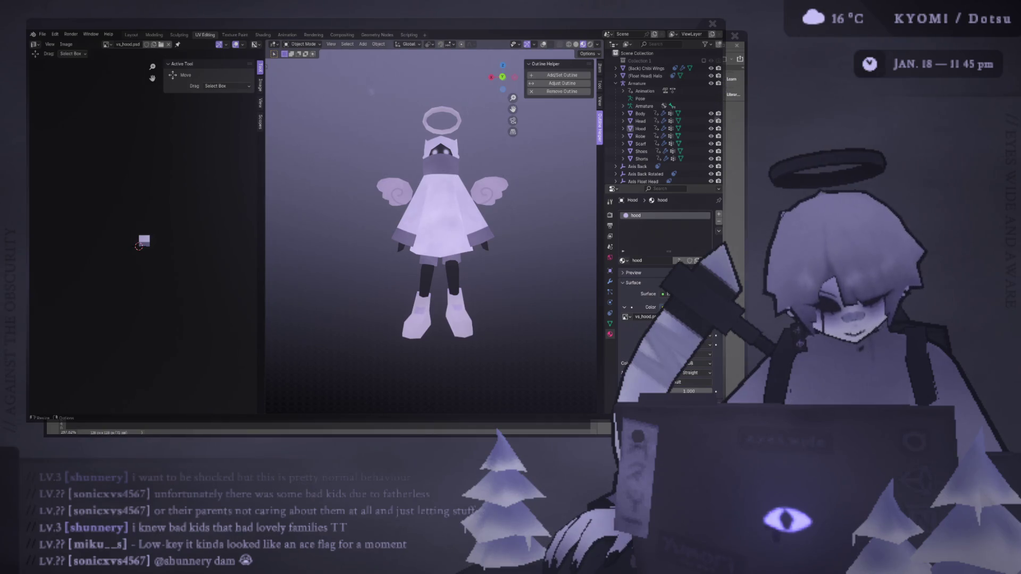
mouse_move(319, 266)
middle_down()
mouse_move(361, 261)
mouse_move(290, 242)
mouse_move(306, 221)
mouse_move(406, 208)
middle_up()
scroll(339, 261, up, 5)
scroll(303, 217, up, 2)
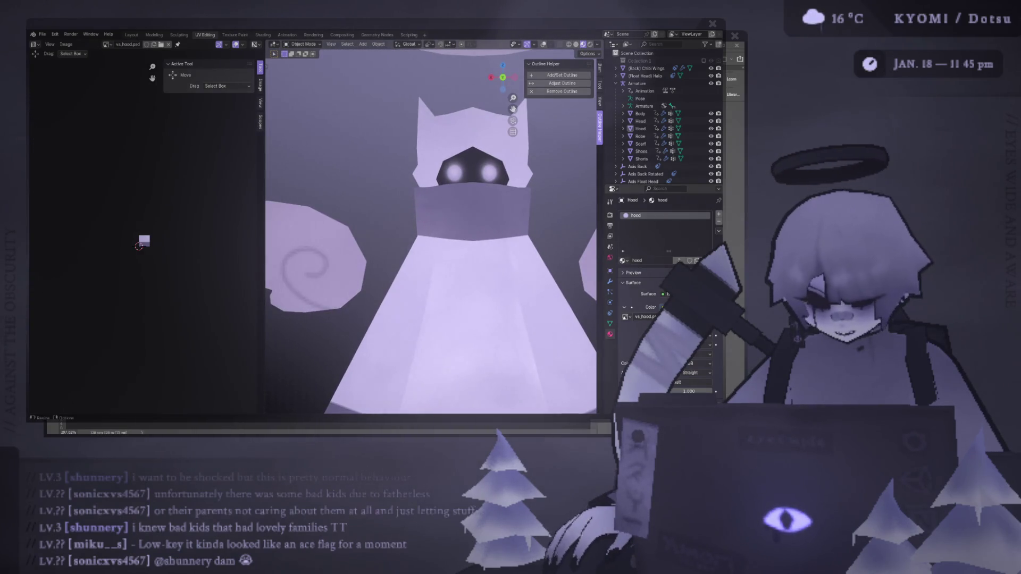
click(841, 535)
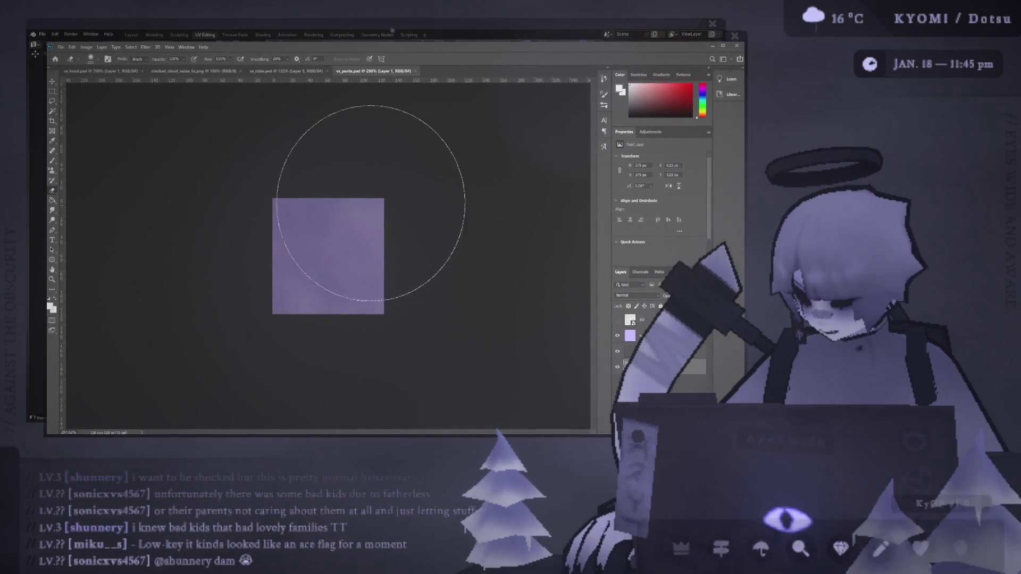
- Show the hidden cloud highlight layer in vs_hood.psd and compare the hood in Blender
click(117, 73)
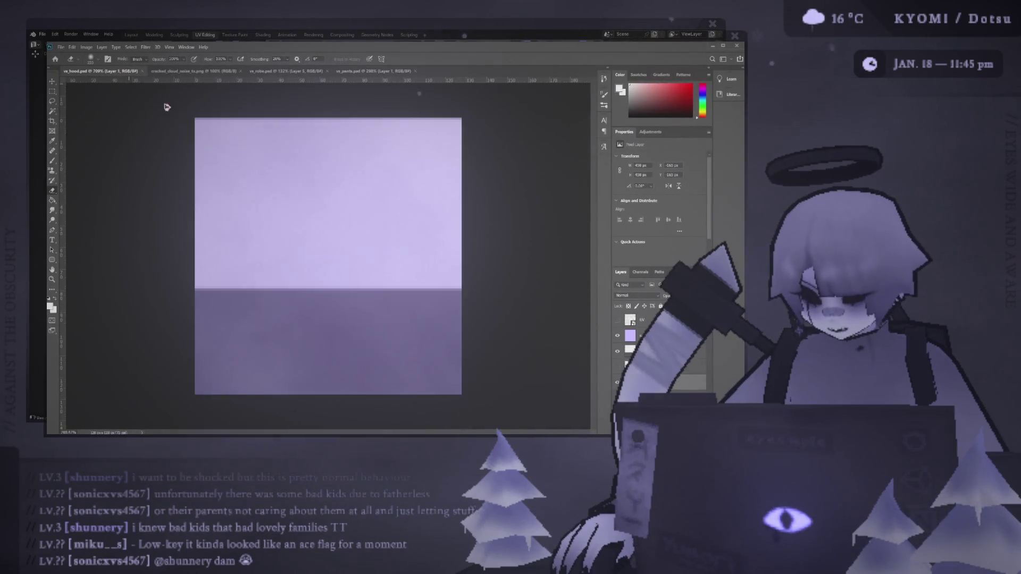
click(618, 367)
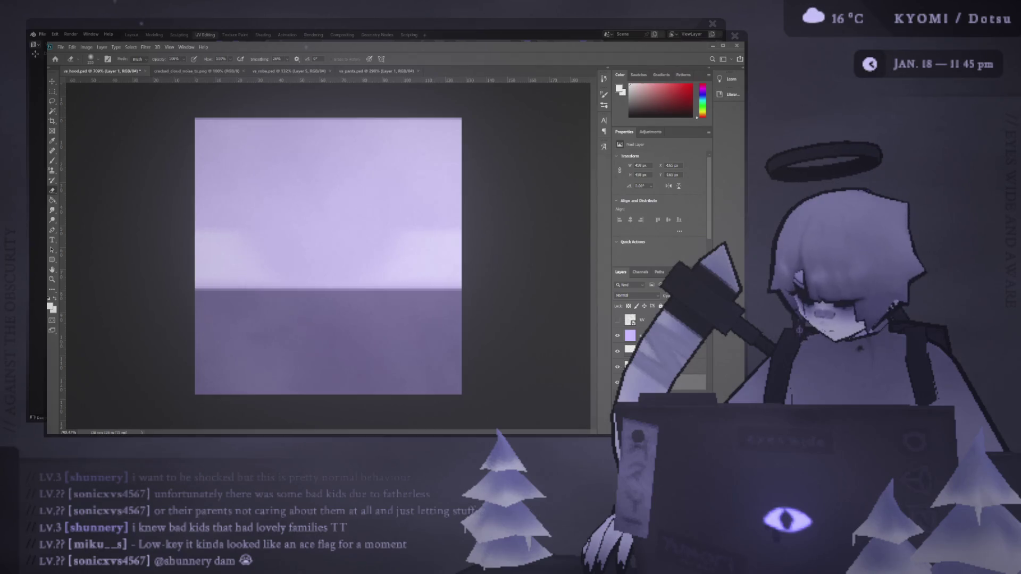
key(alt+Tab)
mouse_move(458, 221)
middle_down()
mouse_move(513, 228)
mouse_move(347, 230)
mouse_move(521, 245)
mouse_move(404, 239)
middle_up()
key(alt+Tab)
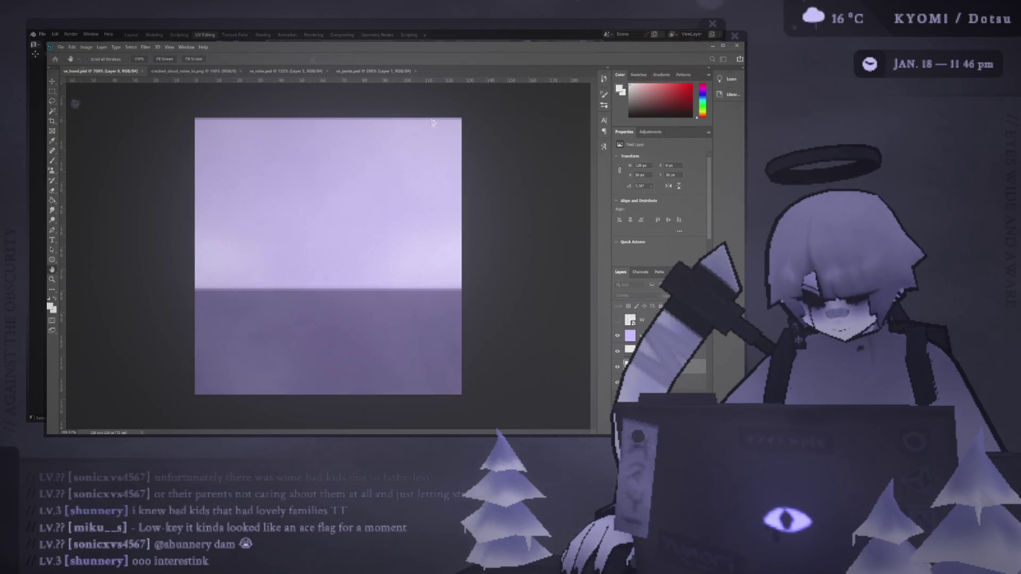
key(alt+Tab)
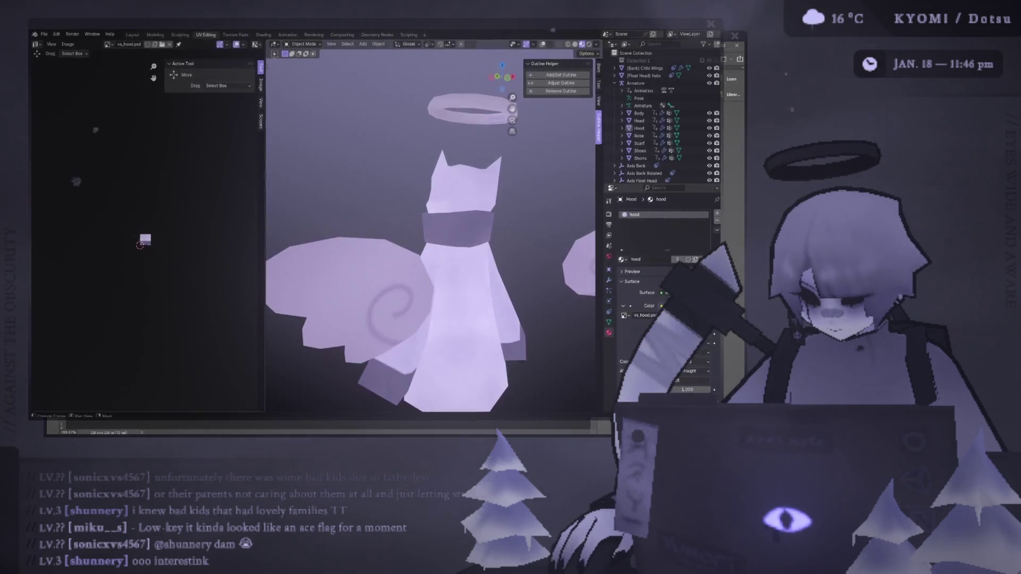
- Orbit around the hooded character and snap to a straight-on axis view
mouse_move(396, 224)
middle_down()
mouse_move(497, 258)
mouse_move(563, 255)
mouse_move(512, 256)
middle_up()
scroll(498, 257, up, 5)
middle_drag(494, 258, 473, 267)
scroll(473, 267, down, 5)
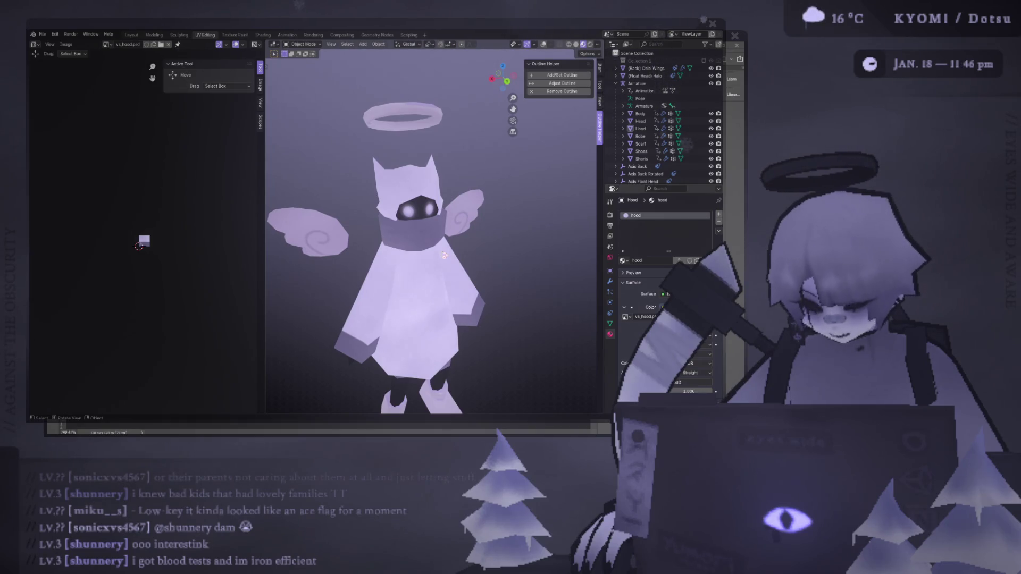
mouse_move(588, 207)
middle_down()
mouse_move(478, 223)
mouse_move(285, 221)
mouse_move(333, 237)
middle_up()
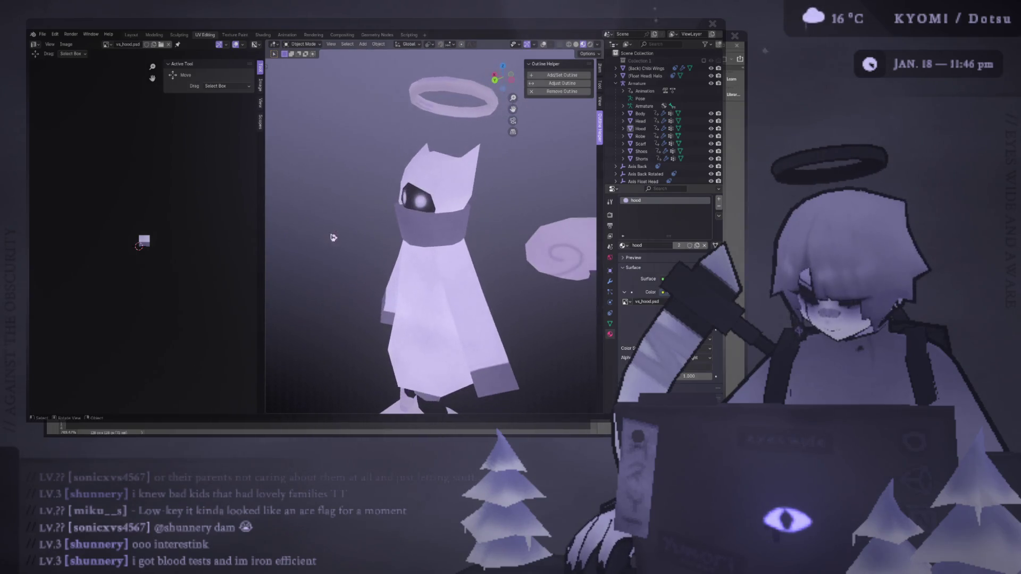
key(ctrl+KP_1)
scroll(207, 242, up, 8)
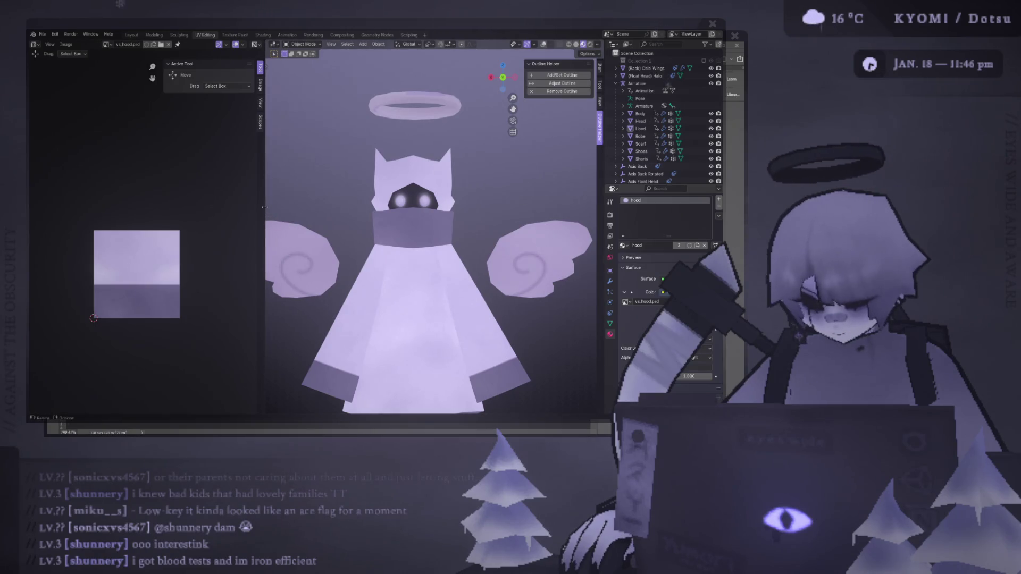
- Narrow the image editor to widen the 3D view and check front and side views
drag(265, 207, 171, 207)
key(KP_3)
scroll(289, 206, down, 3)
key(KP_1)
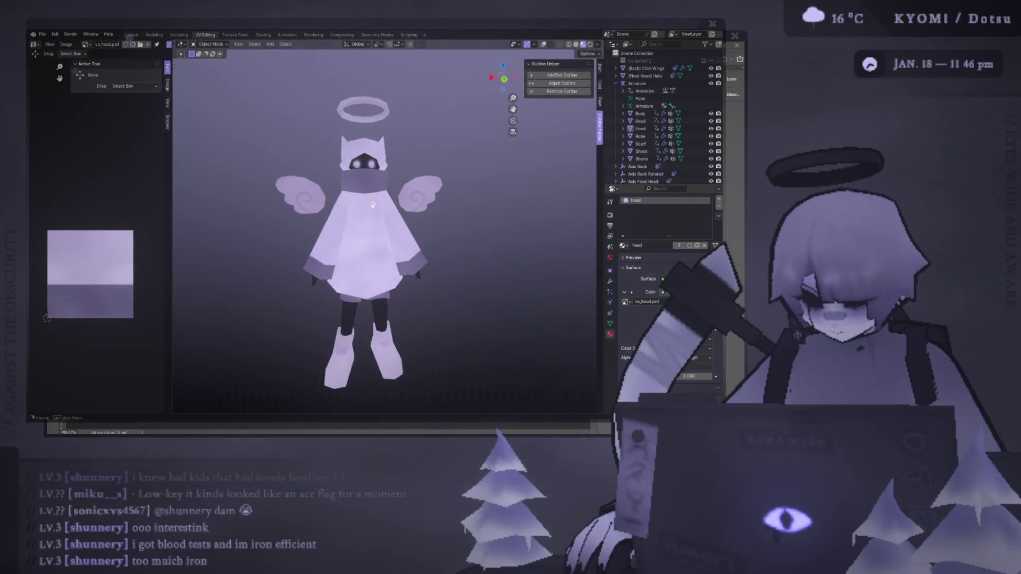
key(KP_3)
scroll(340, 240, up, 6)
mouse_move(321, 264)
middle_down()
mouse_move(353, 335)
mouse_move(337, 281)
mouse_move(347, 294)
mouse_move(388, 228)
mouse_move(425, 237)
mouse_move(394, 225)
mouse_move(453, 189)
middle_up()
- Select the Hood, isolate it in Local View, and dissolve selected vertices in Edit Mode
click(388, 229)
key(shift+alt+z)
key(Tab)
key(Tab)
mouse_move(418, 153)
middle_down()
mouse_move(416, 233)
mouse_move(310, 171)
mouse_move(321, 175)
mouse_move(319, 138)
middle_up()
key(Tab)
key(KP_Divide)
key(ctrl+x)
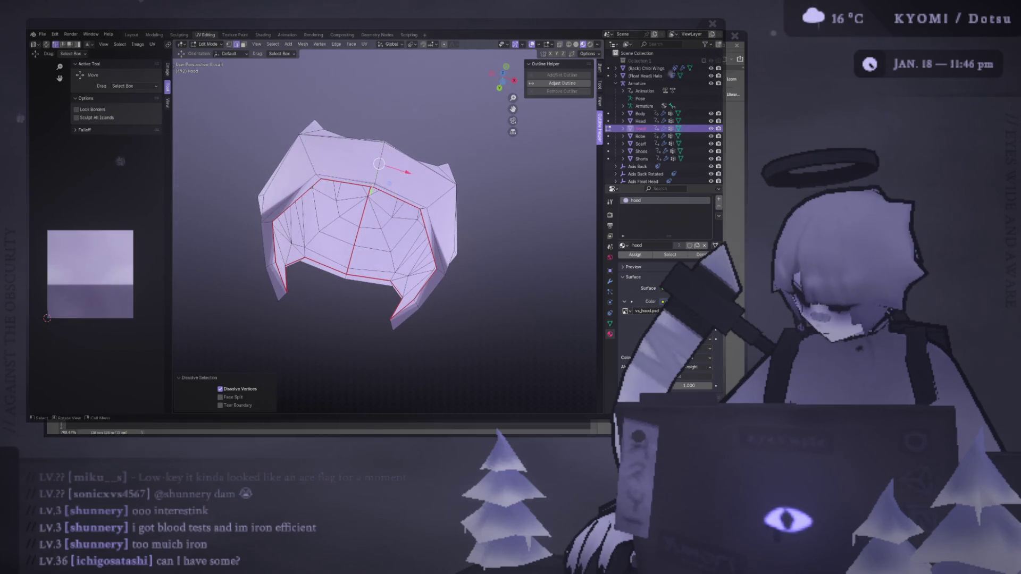
- Pick a single hood vertex in vertex mode and connect it with a new edge across the face
key(1)
click(287, 139)
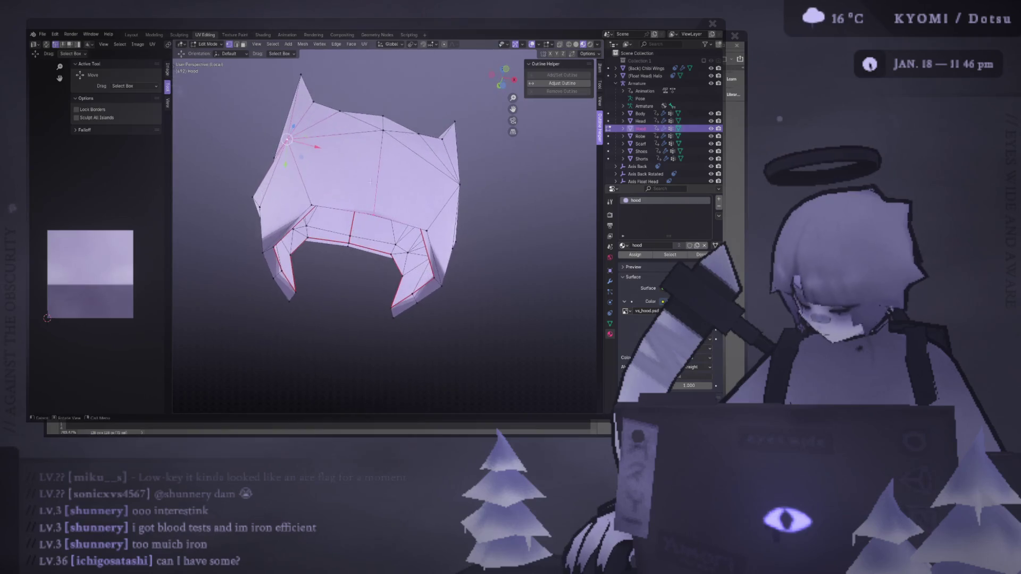
right_click(371, 182)
click(372, 175)
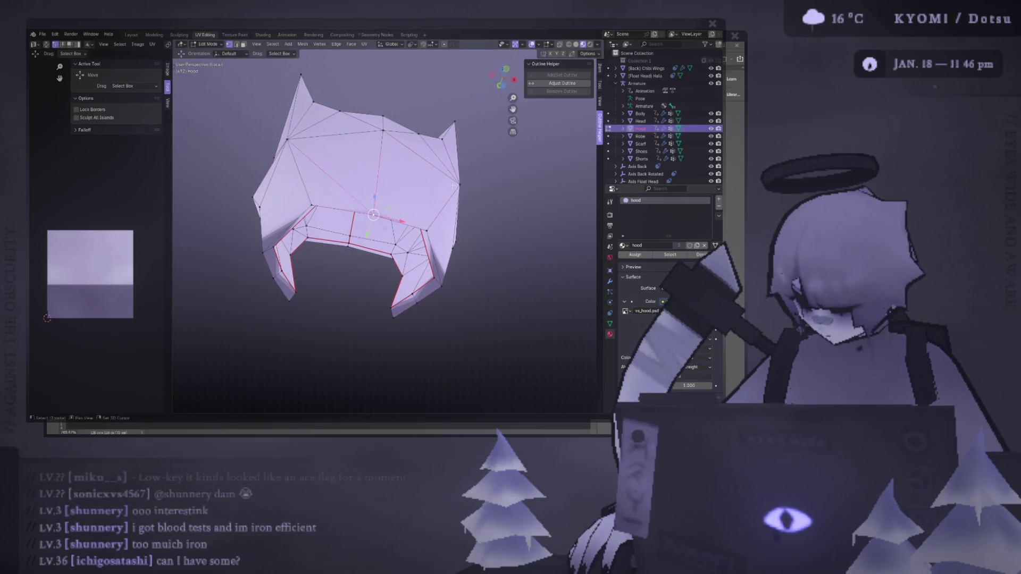
mouse_move(459, 185)
middle_down()
mouse_move(420, 142)
mouse_move(434, 164)
mouse_move(334, 194)
mouse_move(342, 209)
mouse_move(449, 225)
mouse_move(351, 305)
mouse_move(244, 228)
mouse_move(507, 251)
mouse_move(478, 202)
mouse_move(430, 179)
mouse_move(326, 185)
mouse_move(312, 232)
mouse_move(392, 208)
mouse_move(378, 187)
mouse_move(395, 190)
middle_up()
- Return the hood to Object Mode, save void_spirit.blend, and leave Local View to show the whole character
key(Tab)
key(ctrl+s)
scroll(449, 224, down, 5)
key(slash)
key(ctrl+s)
- Select the Scarf object, then the Hood object again
click(311, 233)
scroll(392, 209, up, 2)
scroll(434, 214, down, 3)
click(383, 189)
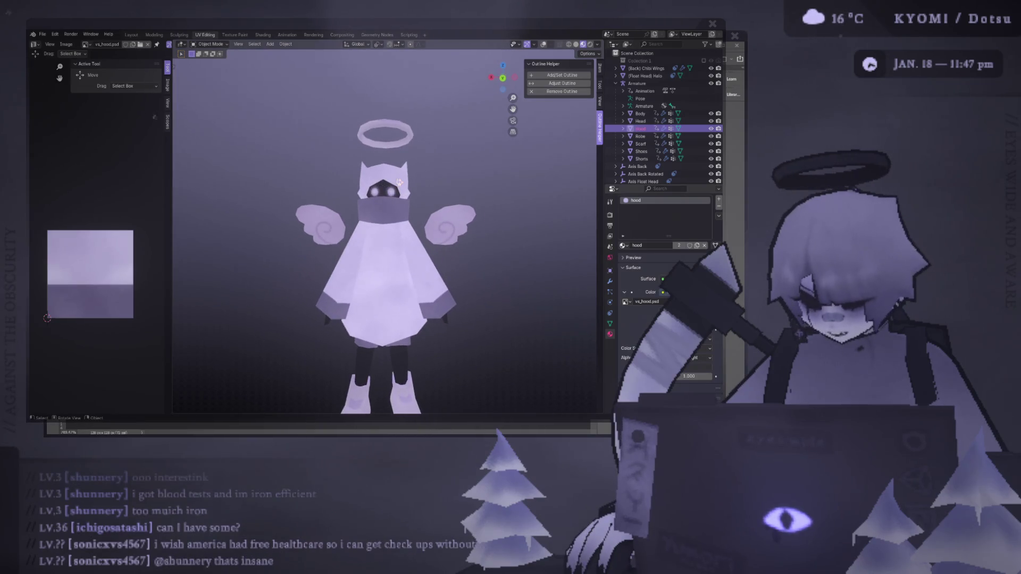
- Add the Scarf and Head to the selection and toggle the Hood's visibility off and on
scroll(412, 196, down, 5)
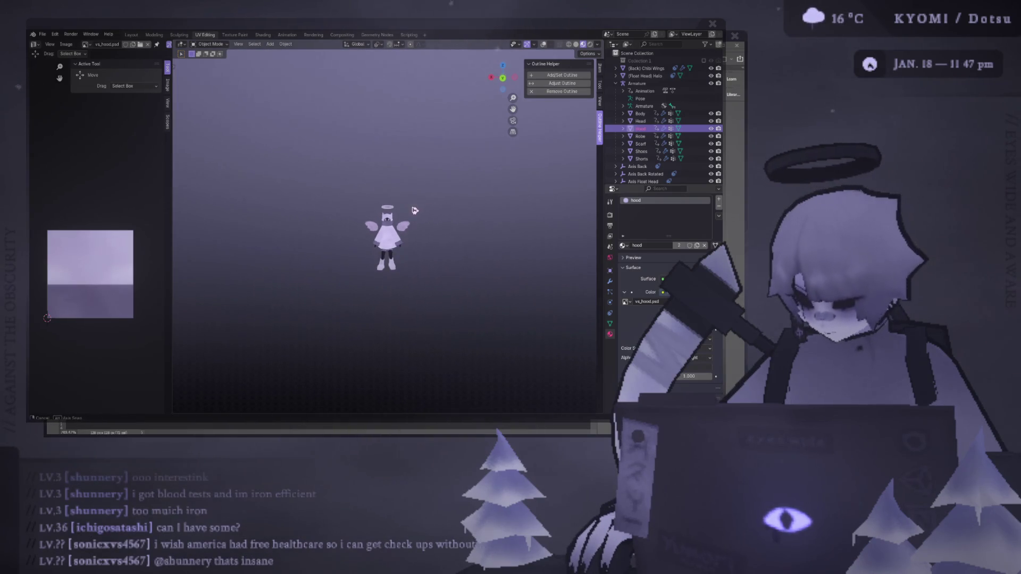
middle_drag(409, 212, 405, 207)
scroll(405, 207, up, 4)
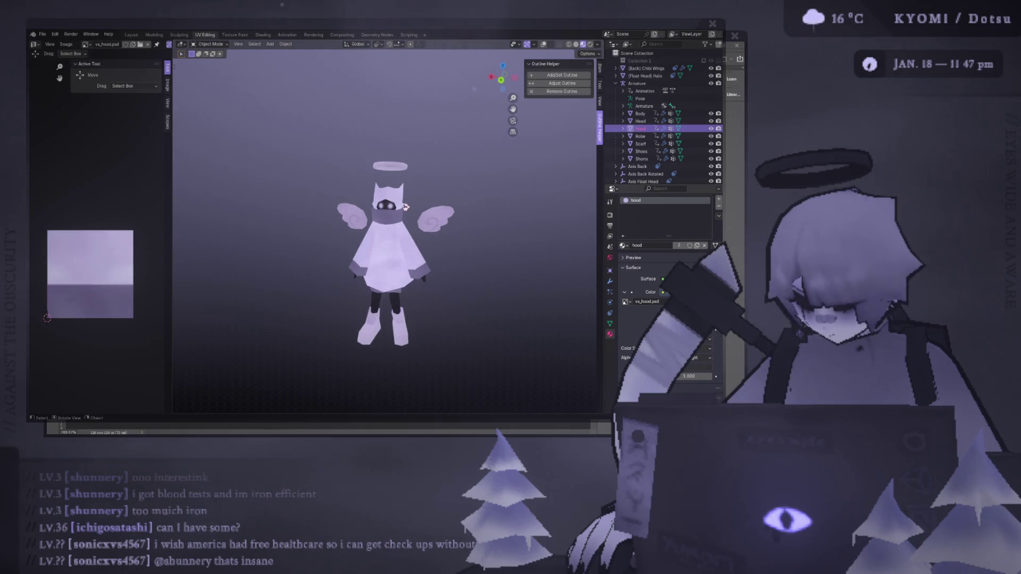
ctrl+click(688, 144)
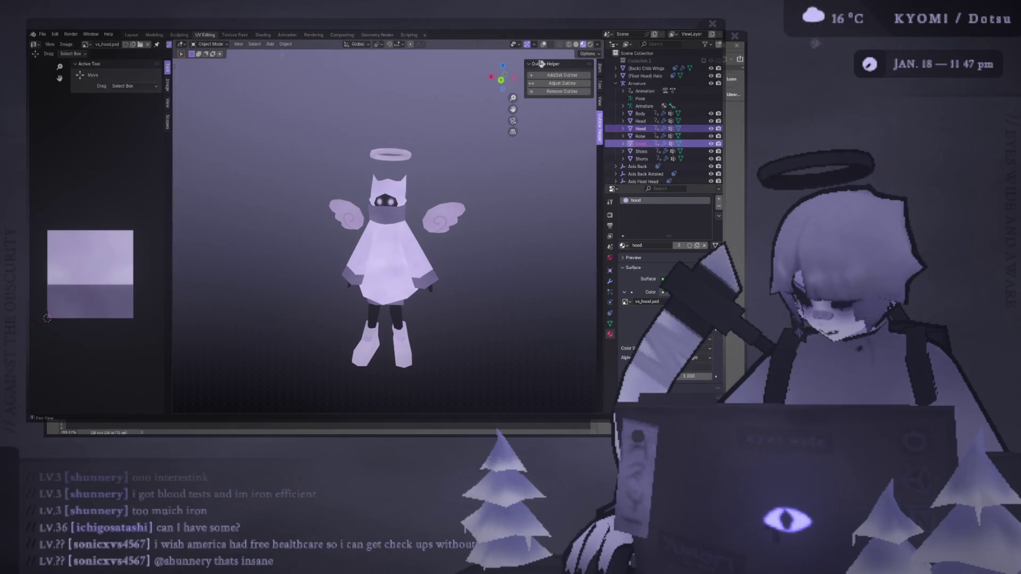
click(711, 129)
click(711, 129)
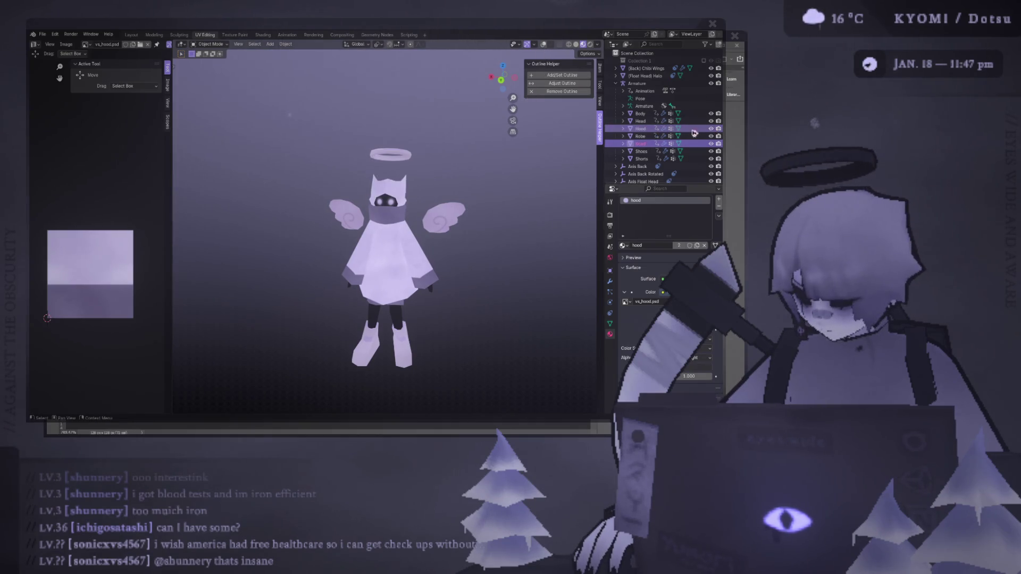
shift+click(391, 204)
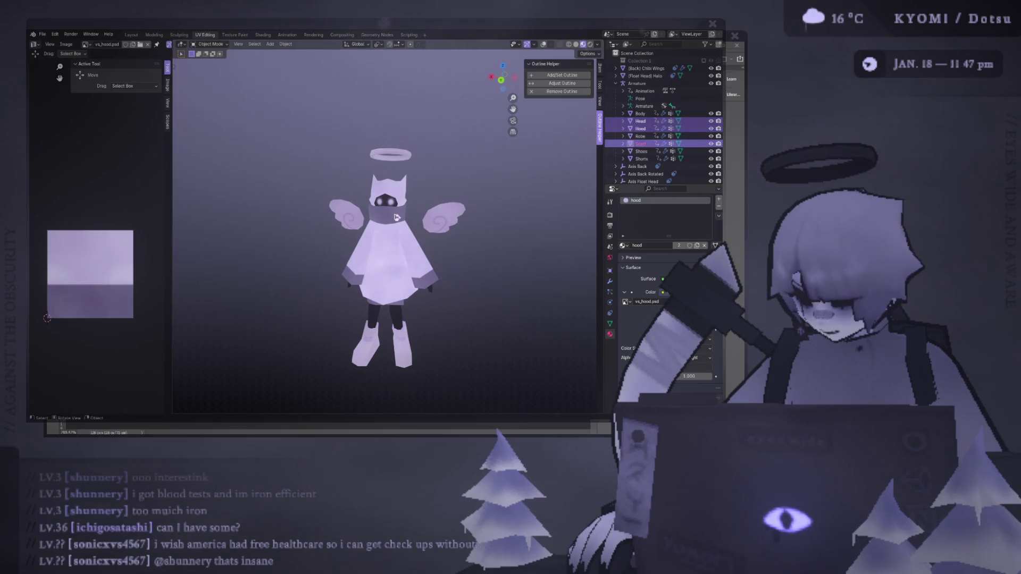
middle_drag(391, 204, 398, 214)
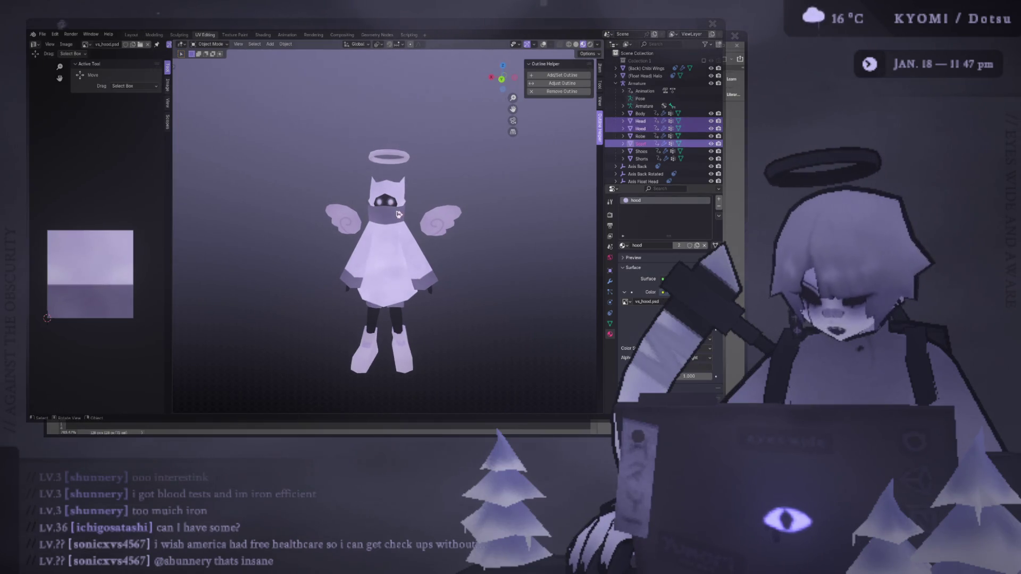
scroll(398, 214, up, 4)
scroll(404, 190, down, 2)
- Alternate between selecting the hood and scarf, toggle the scarf's visibility, and orbit to the character's back
click(382, 216)
click(382, 216)
click(381, 216)
click(382, 217)
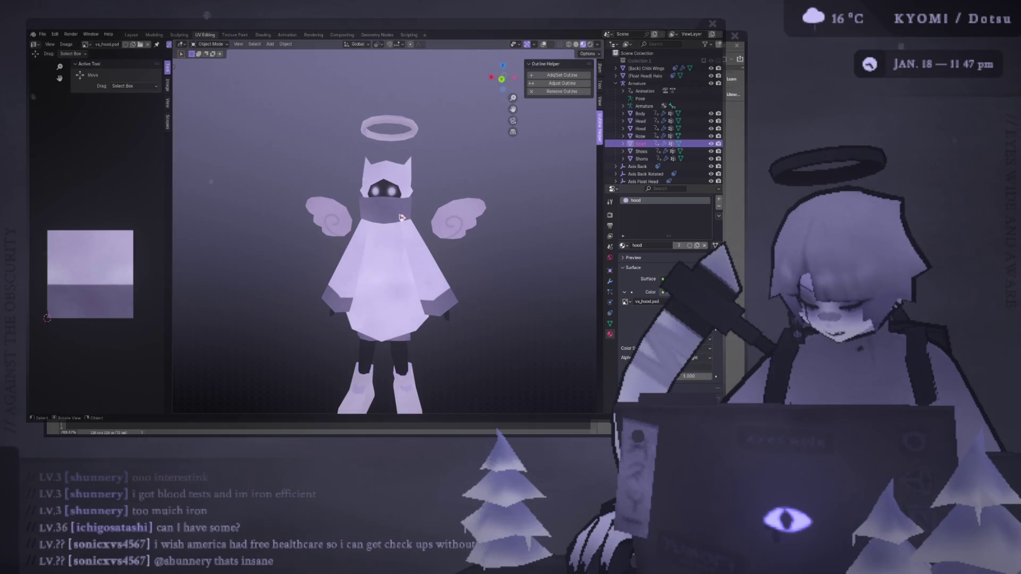
click(711, 144)
click(711, 145)
click(711, 145)
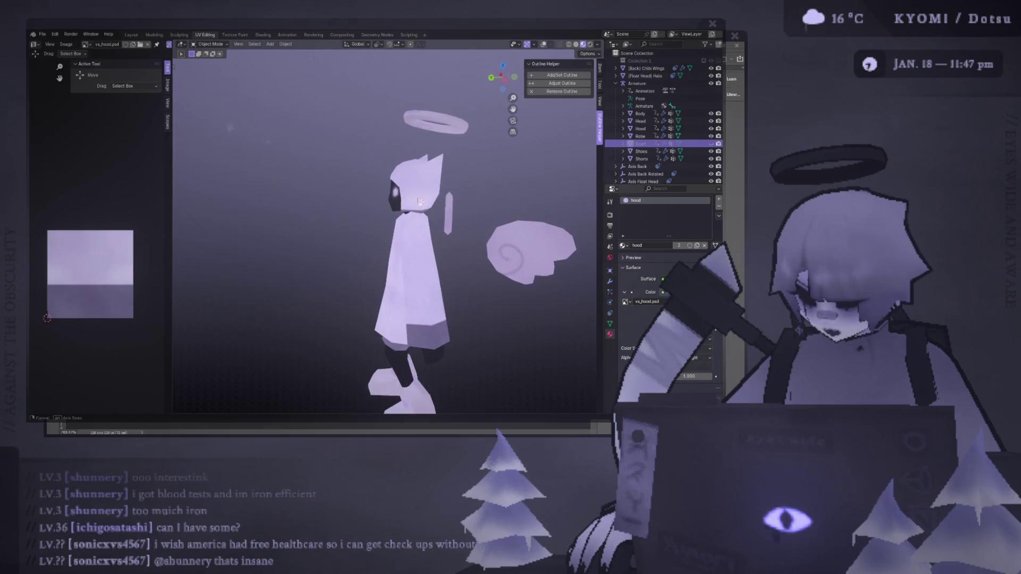
click(710, 145)
scroll(391, 271, down, 4)
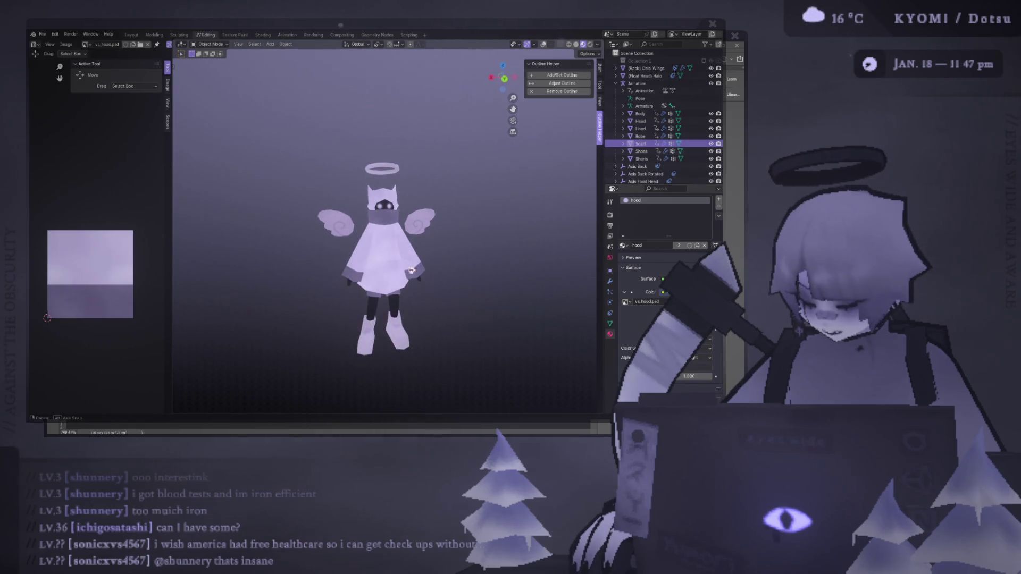
middle_drag(391, 274, 396, 284)
mouse_move(397, 185)
middle_down()
mouse_move(296, 201)
mouse_move(478, 117)
middle_up()
scroll(341, 175, up, 3)
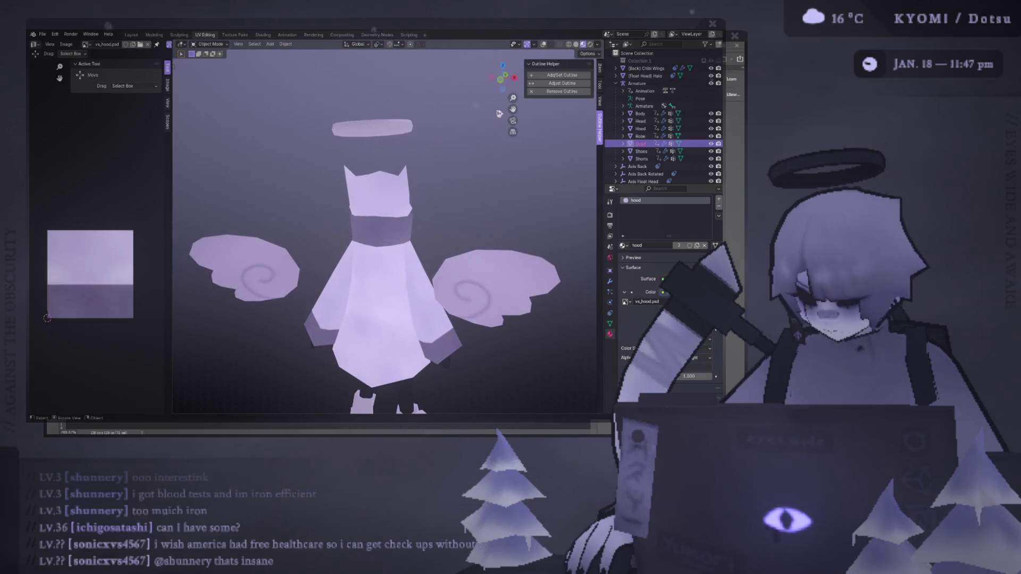
- Extrude the selected Scarf region in place in Edit Mode and shift it along Y
key(Tab)
scroll(368, 250, up, 3)
middle_drag(368, 249, 388, 377)
key(e)
right_click(368, 261)
key(g)
key(y)
key(Return)
mouse_move(389, 319)
middle_down()
mouse_move(388, 234)
mouse_move(451, 205)
mouse_move(402, 215)
middle_up()
- From front and side views, shift another scarf section along Y and X, then save the file
key(KP_1)
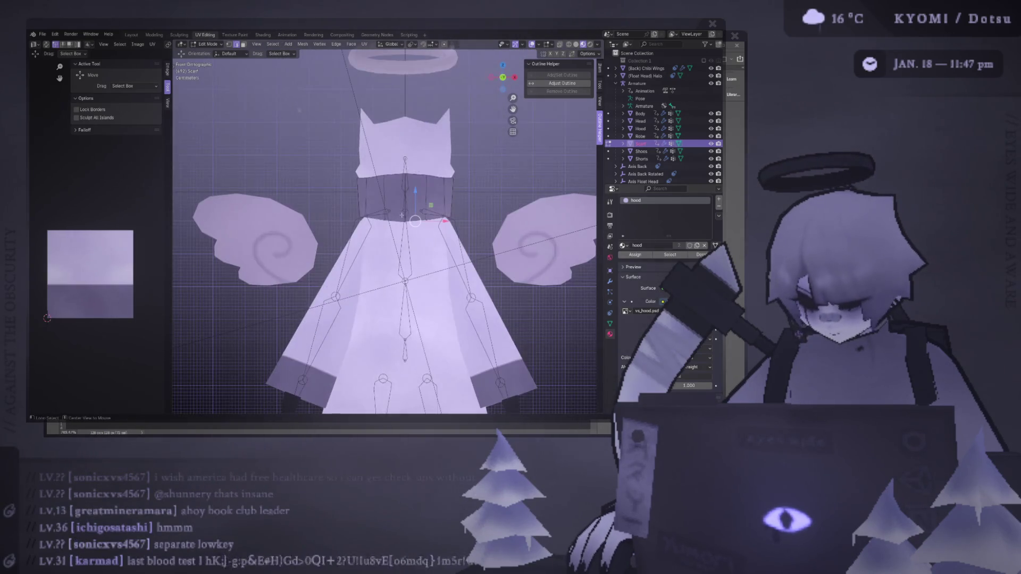
key(ctrl+KP_3)
click(478, 269)
drag(461, 269, 444, 268)
middle_drag(444, 268, 404, 266)
drag(412, 264, 422, 264)
key(ctrl+s)
- Extrude the scarf geometry again, pull it slightly along Y, and return to Object Mode
scroll(425, 271, down, 3)
mouse_move(425, 271)
middle_down()
mouse_move(445, 279)
mouse_move(394, 237)
mouse_move(403, 241)
middle_up()
key(Tab)
scroll(393, 239, up, 6)
key(Tab)
key(e)
key(Escape)
middle_drag(412, 200, 442, 267)
drag(442, 267, 439, 269)
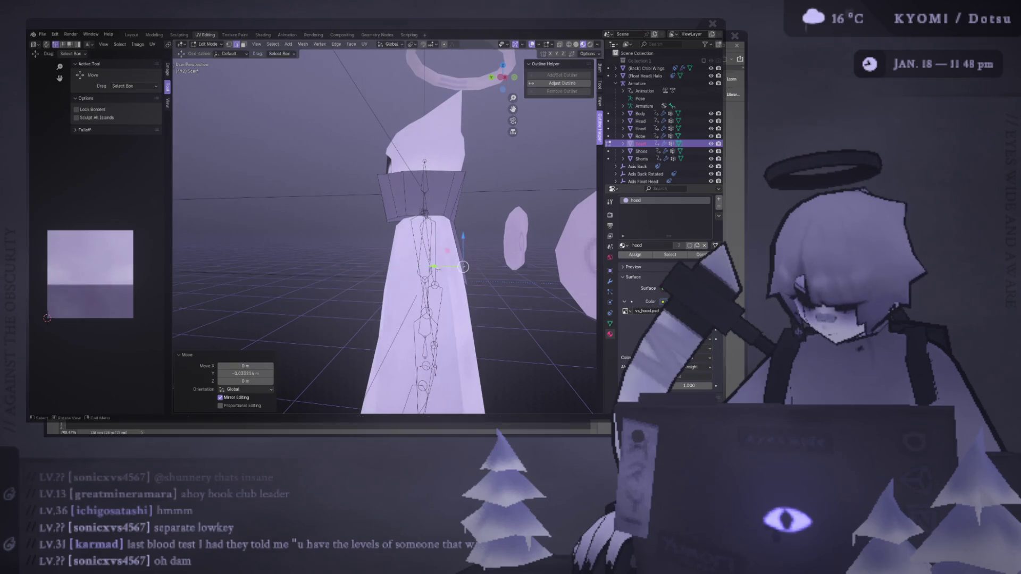
middle_drag(440, 269, 344, 271)
key(Tab)
scroll(418, 268, down, 5)
middle_drag(418, 268, 451, 232)
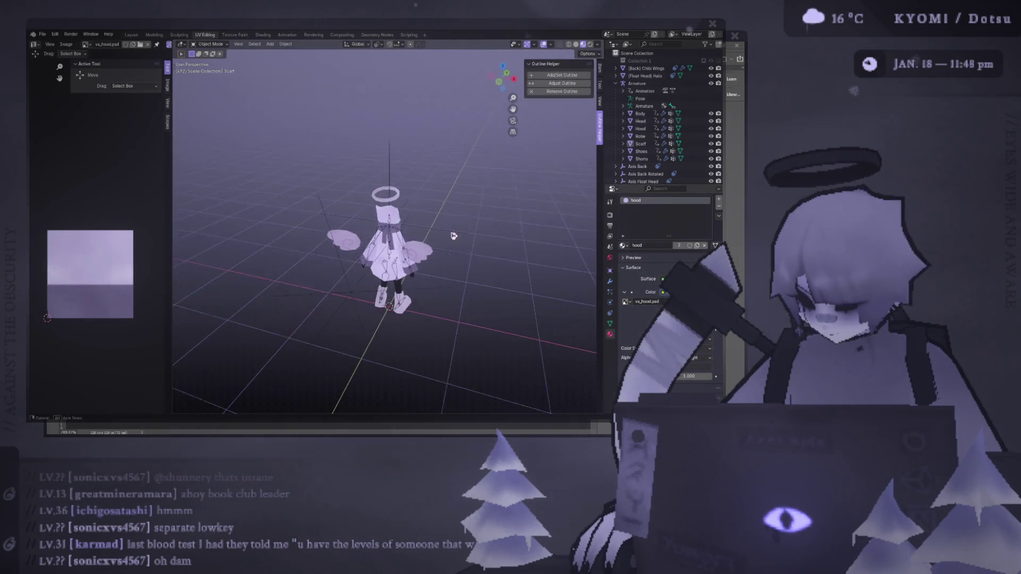
- Save void_spirit.blend, orbit and zoom onto the textured angel, then switch to the Photoshop hood texture
key(ctrl+s)
scroll(351, 165, up, 3)
mouse_move(351, 164)
middle_down()
mouse_move(218, 221)
mouse_move(311, 217)
mouse_move(196, 219)
mouse_move(372, 224)
middle_up()
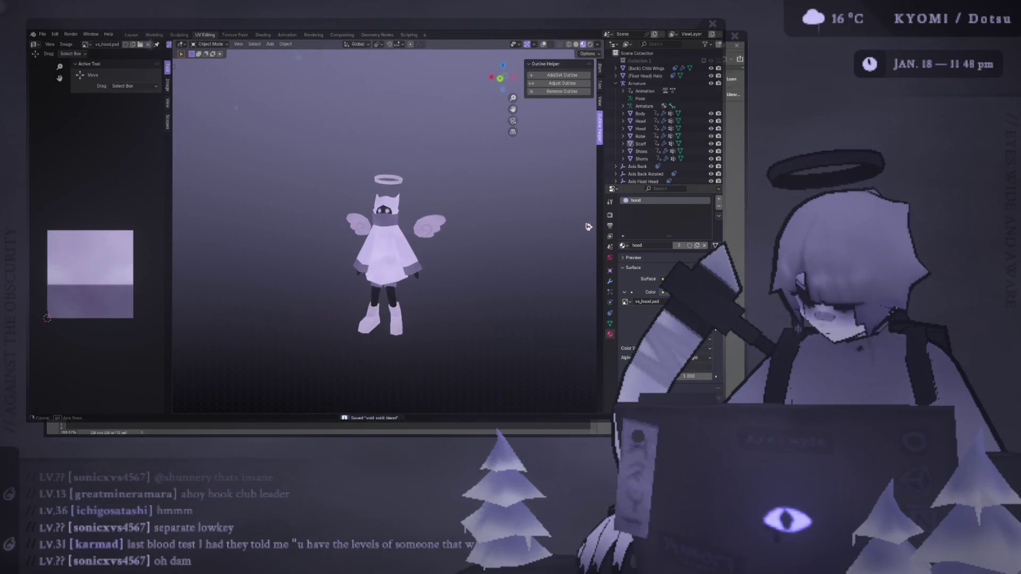
scroll(404, 209, up, 3)
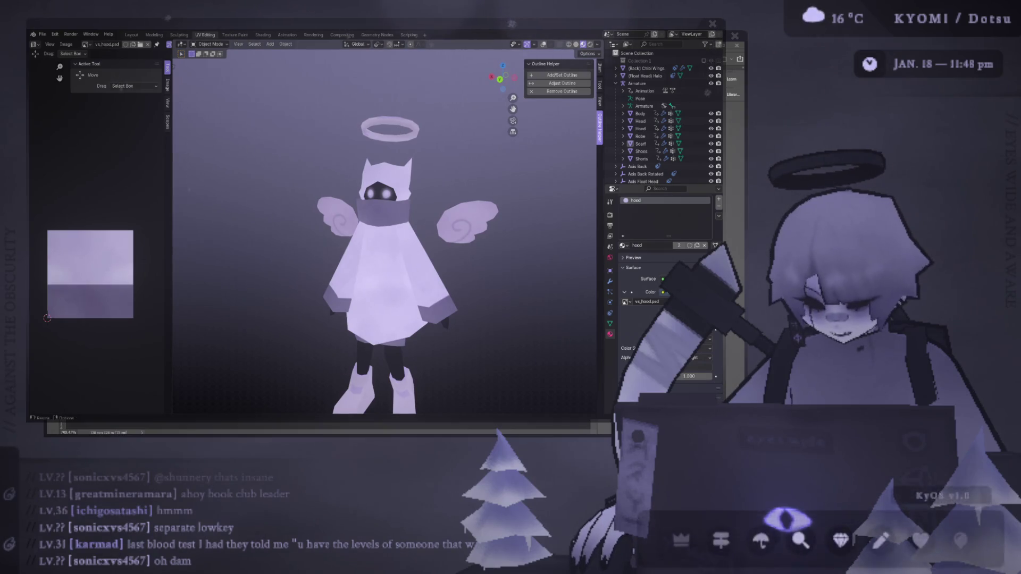
key(alt+Tab)
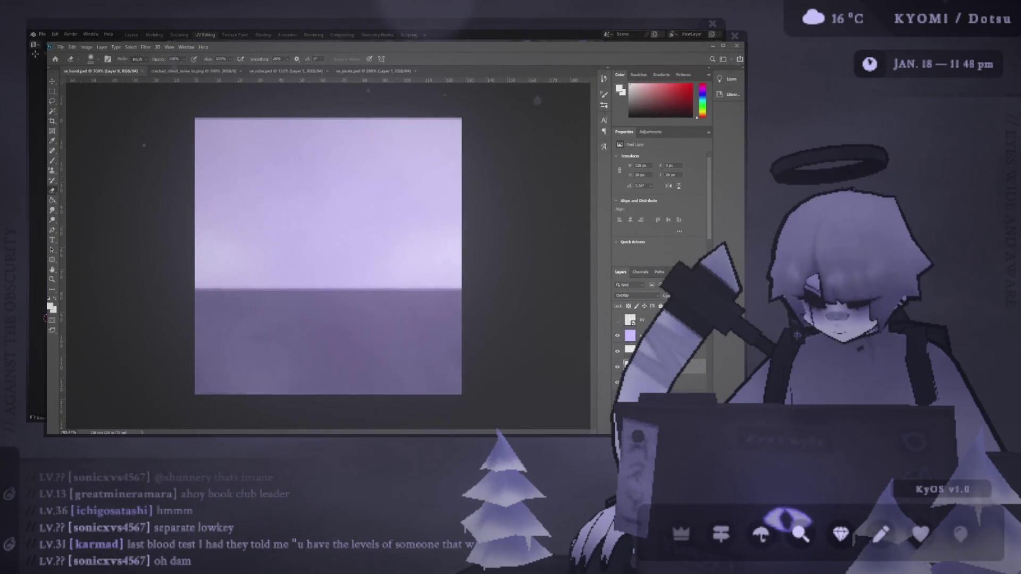
key(alt+Tab)
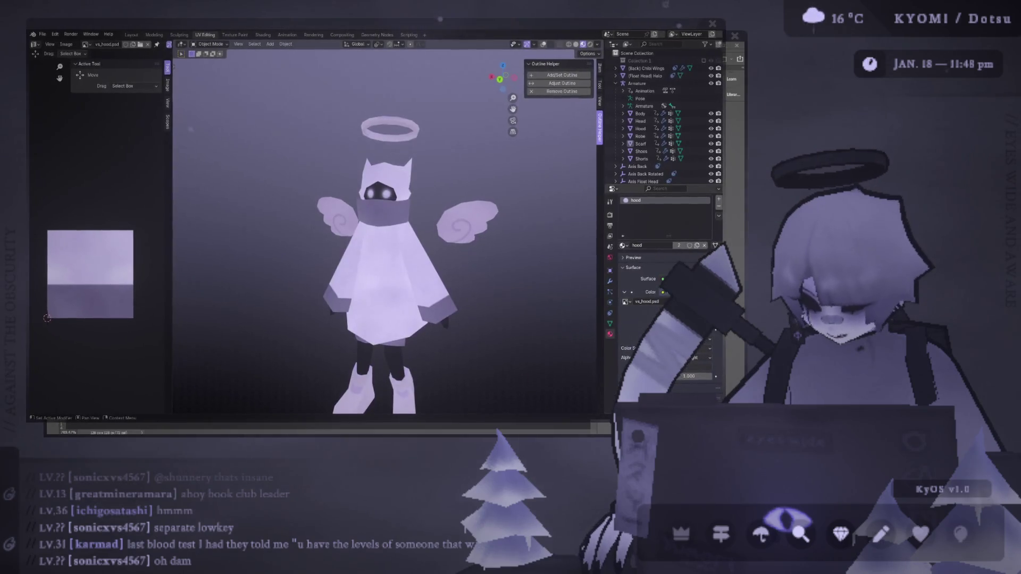
key(alt+Tab)
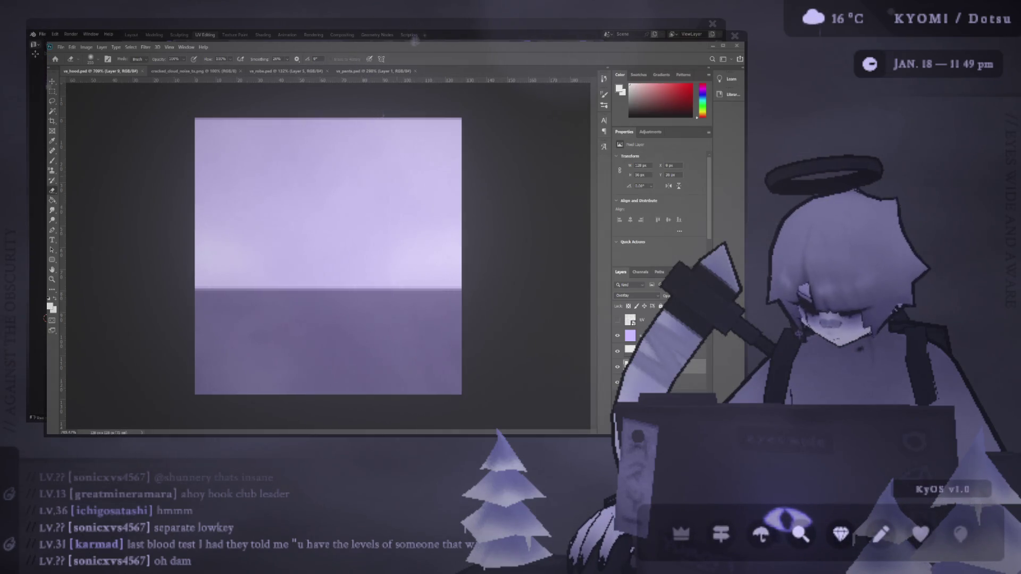
key(alt+Tab)
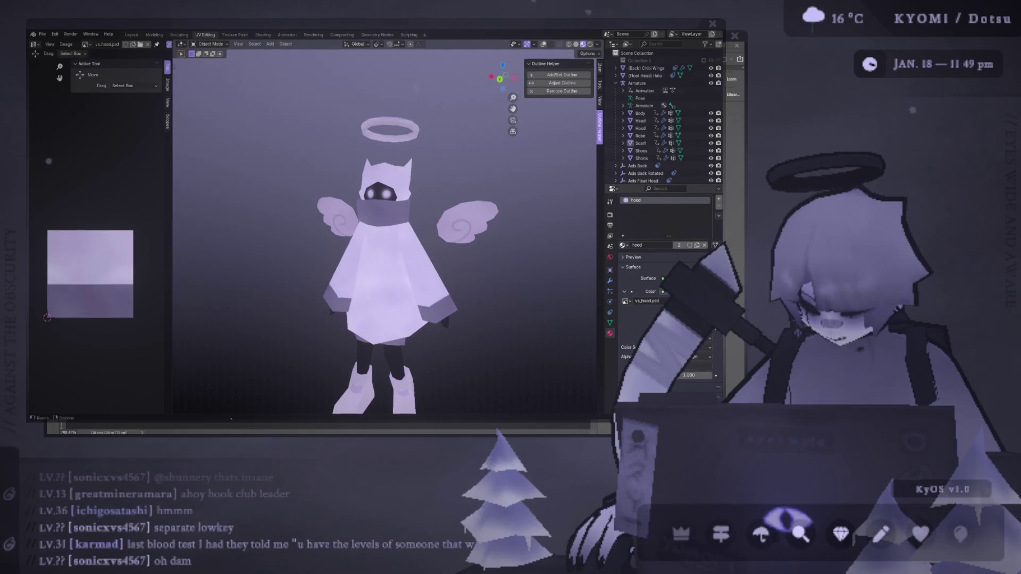
- Select the scarf from above and behind, frame it, and turn the viewport overlays back on
middle_drag(300, 218, 302, 235)
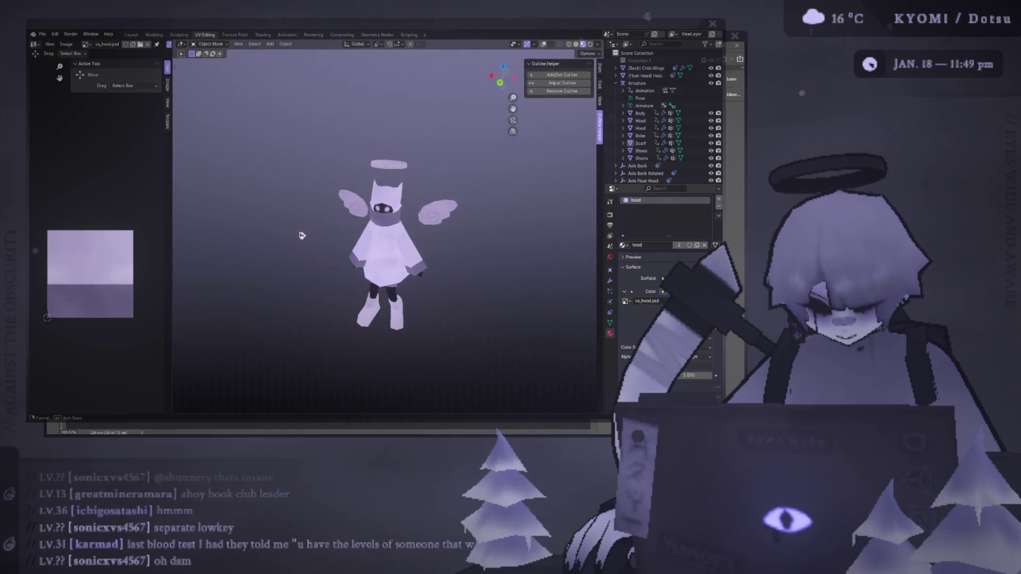
mouse_move(306, 166)
middle_down()
mouse_move(330, 130)
mouse_move(353, 153)
mouse_move(478, 210)
mouse_move(581, 212)
middle_up()
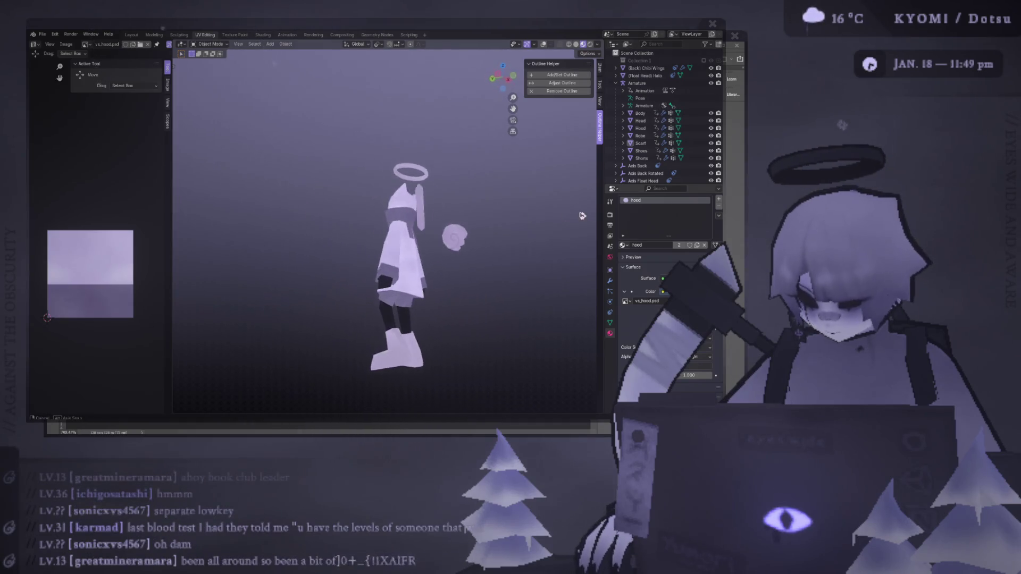
mouse_move(268, 266)
middle_down()
mouse_move(515, 296)
mouse_move(525, 267)
mouse_move(475, 243)
mouse_move(453, 194)
mouse_move(319, 292)
mouse_move(419, 228)
middle_up()
click(419, 229)
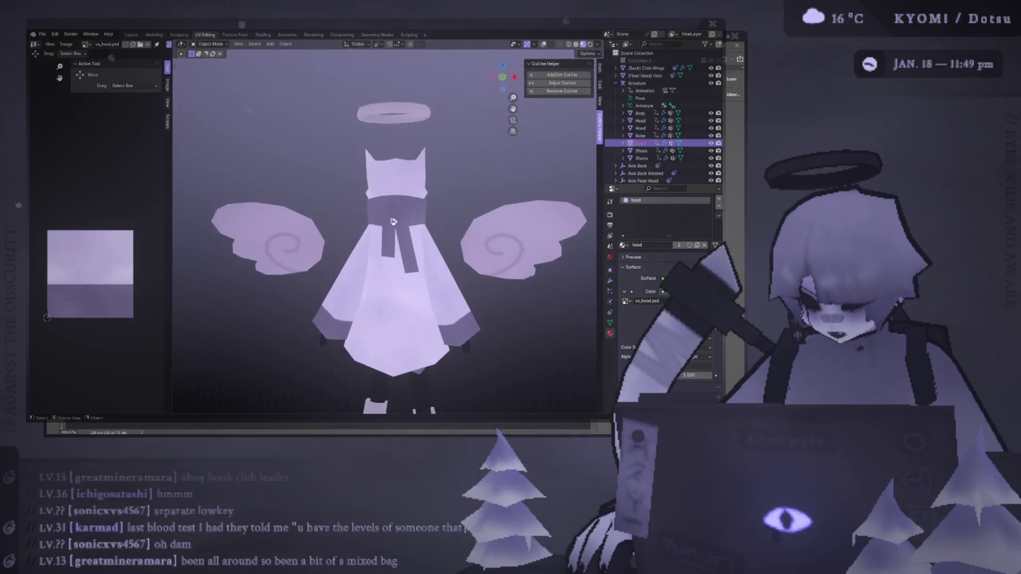
key(KP_Decimal)
click(543, 45)
scroll(431, 212, up, 3)
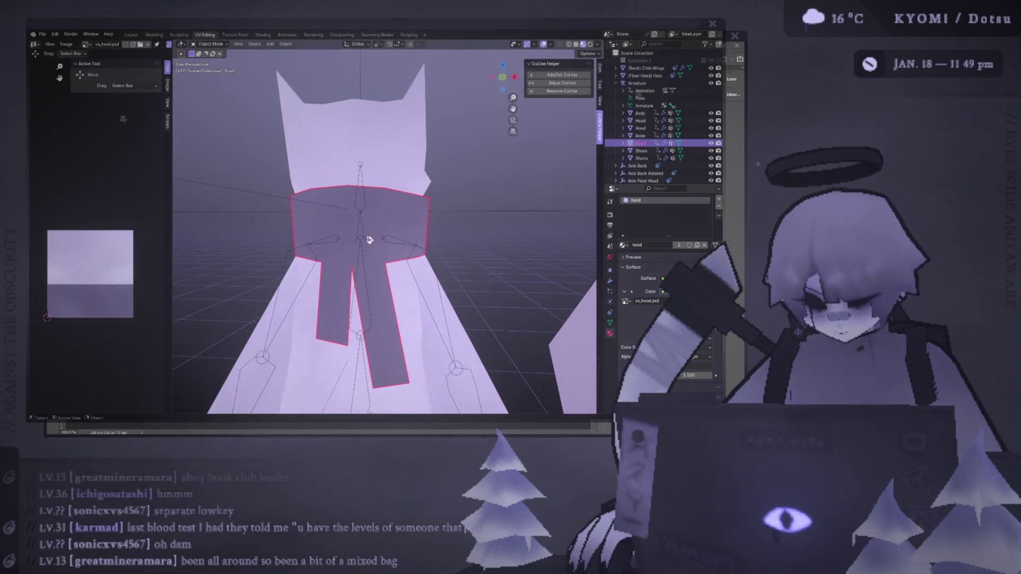
- Delete the selected scarf tail vertices in Edit Mode
key(Tab)
middle_drag(333, 335, 317, 302)
right_click(317, 302)
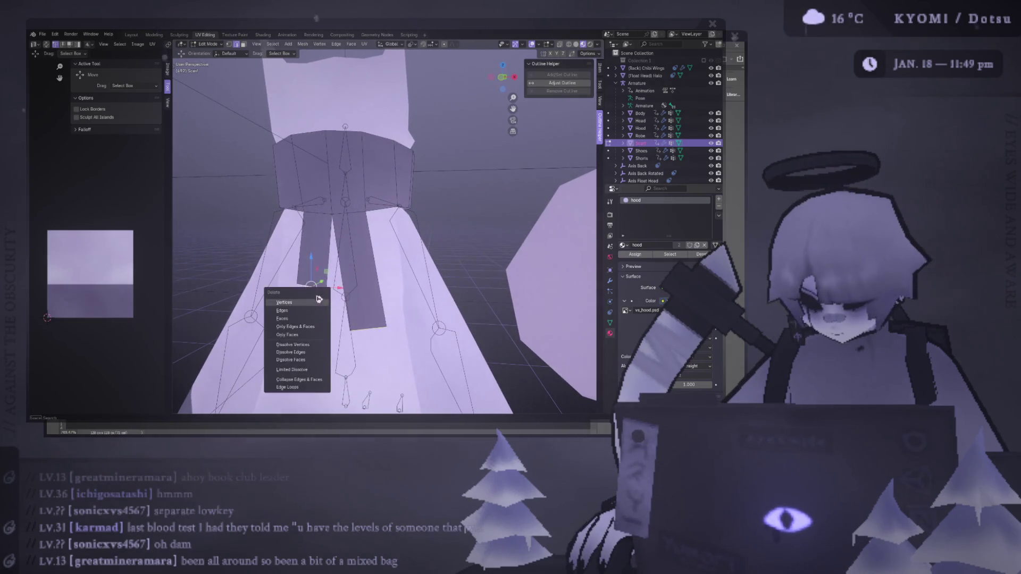
click(298, 315)
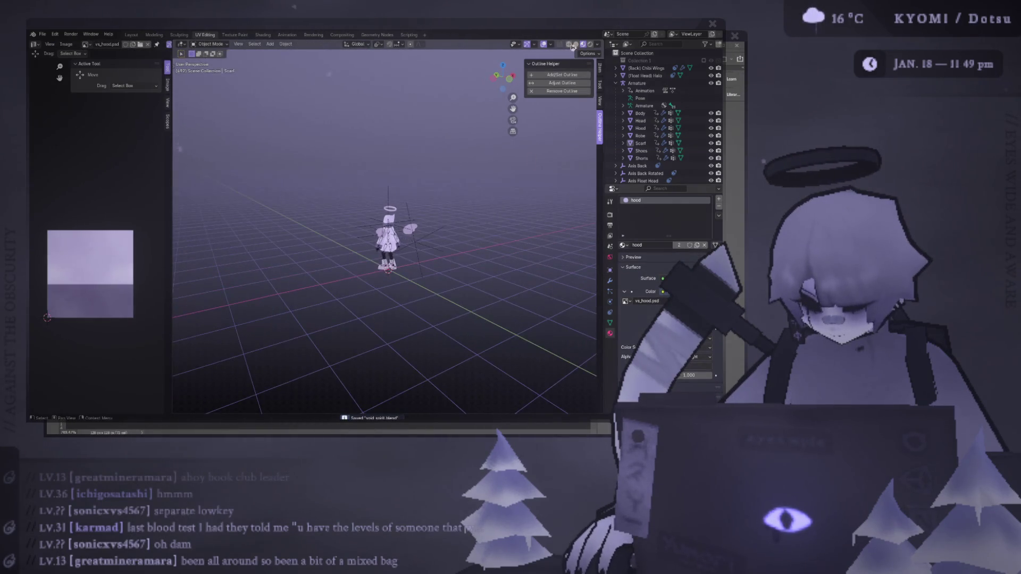
- View the angel from the front, check the scarf beneath the hood, and save void_spirit.blend
middle_drag(306, 327, 489, 223)
scroll(397, 226, up, 5)
alt+middle_drag(396, 226, 388, 223)
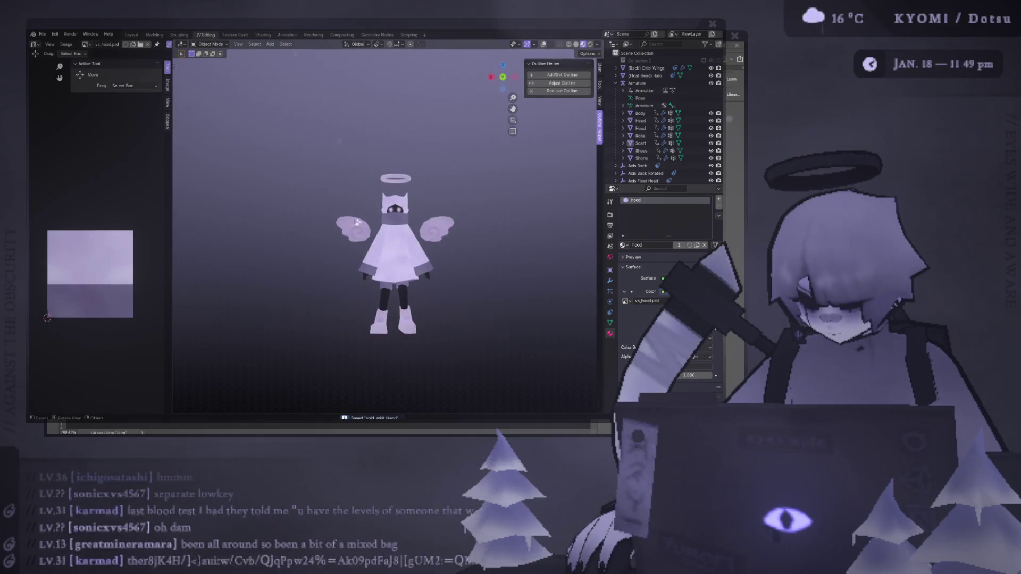
scroll(386, 223, up, 4)
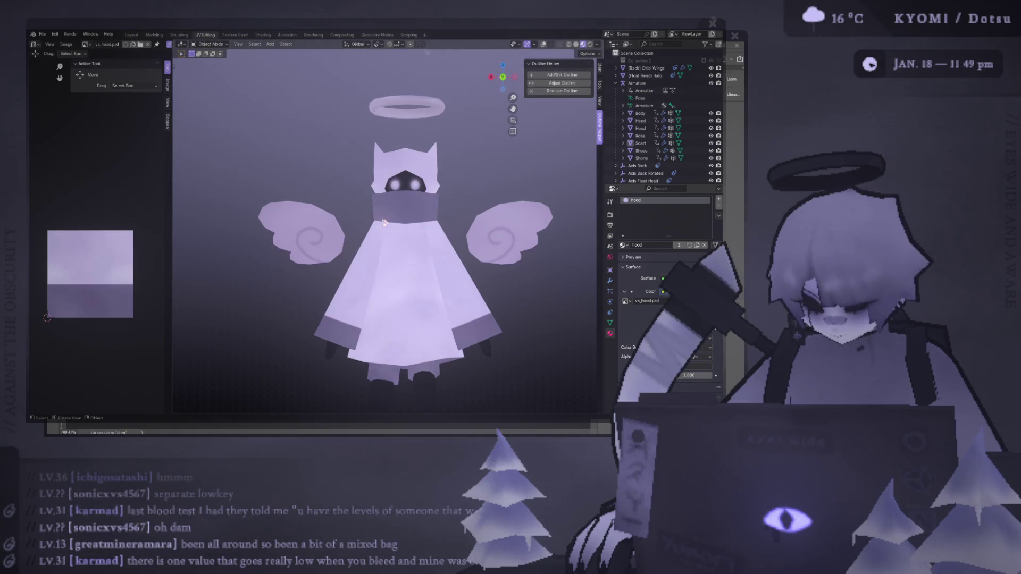
click(383, 221)
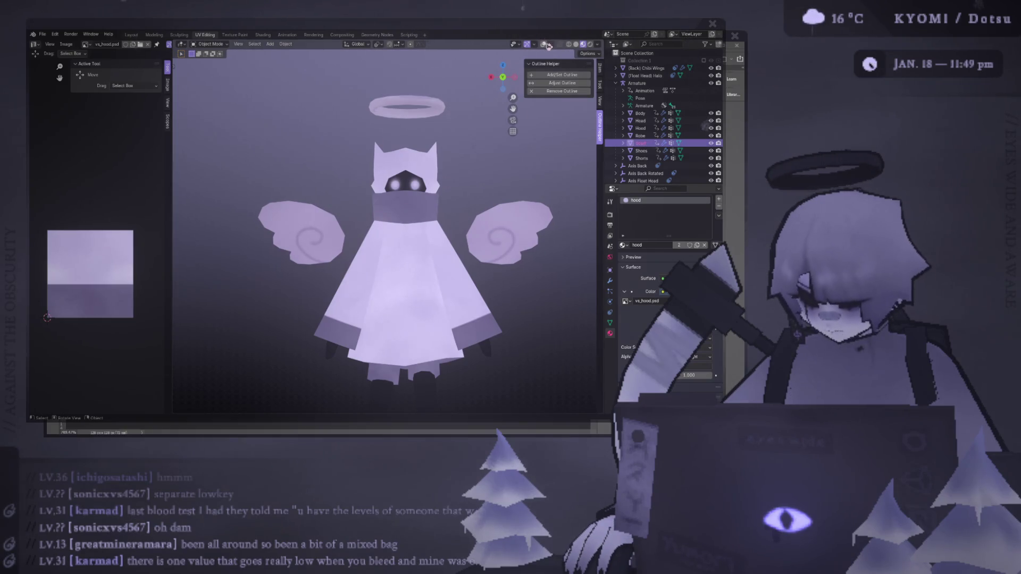
click(711, 128)
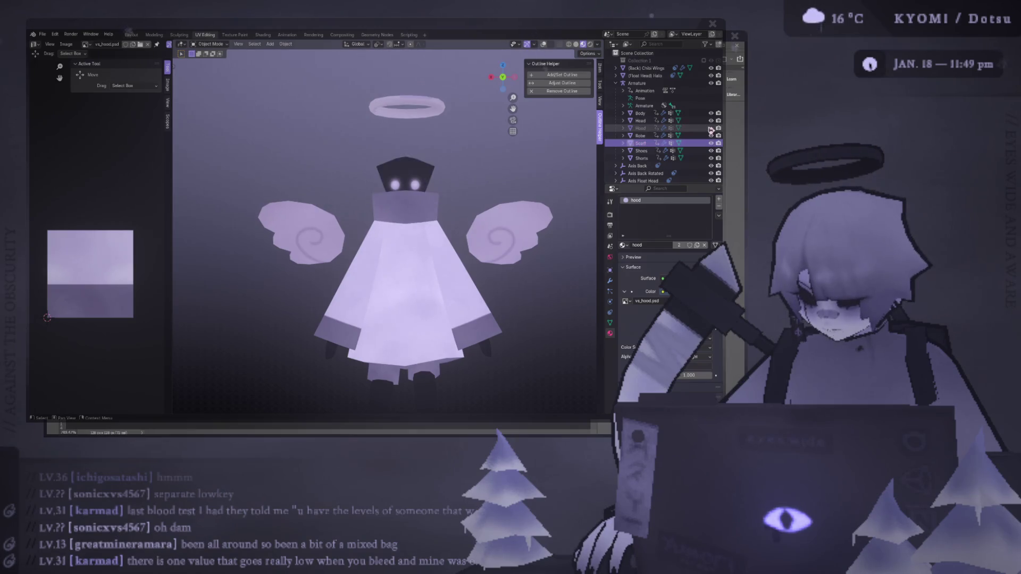
click(711, 128)
key(ctrl+s)
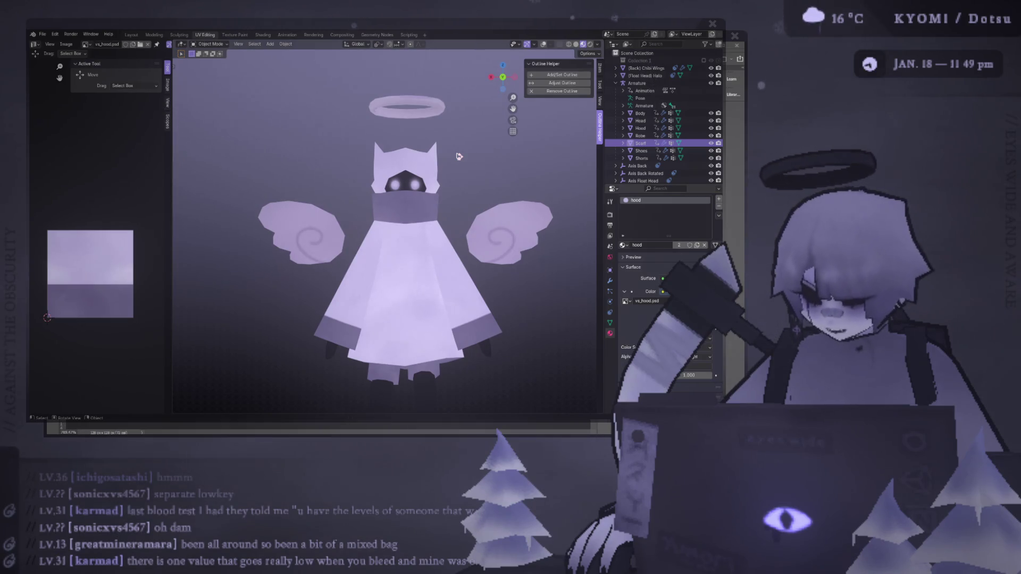
- Extrude a shorter tail down from the scarf edge, undoing the first, too-long attempt
mouse_move(430, 144)
middle_down()
mouse_move(319, 174)
mouse_move(360, 173)
mouse_move(420, 215)
middle_up()
key(shift+alt+z)
key(Tab)
scroll(421, 219, up, 2)
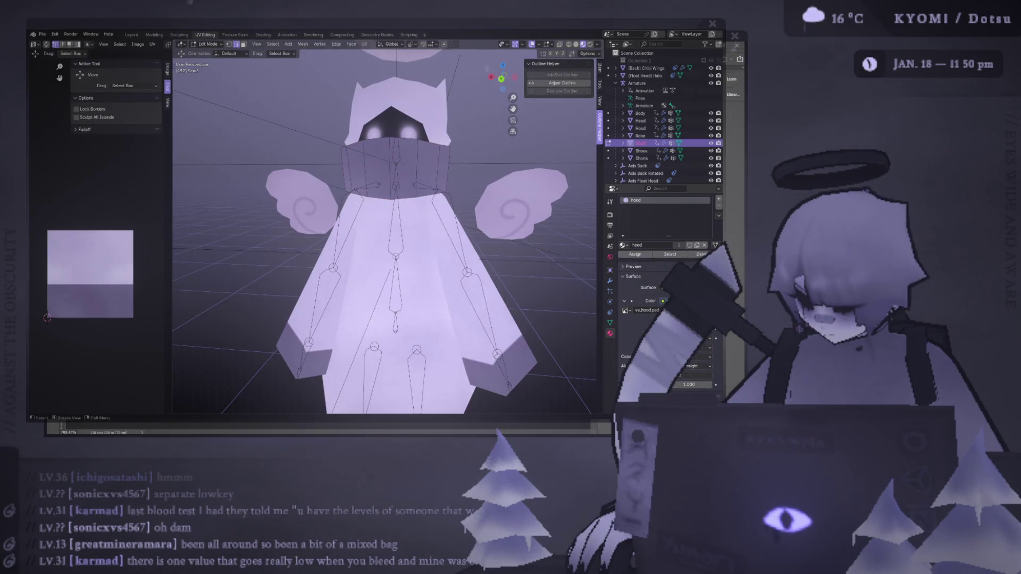
middle_drag(422, 219, 404, 215)
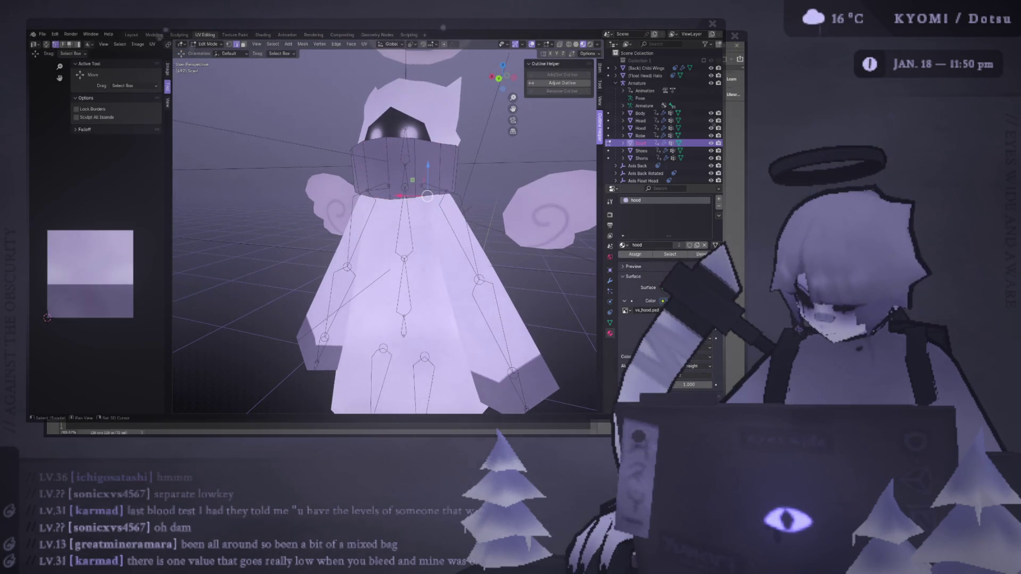
key(e)
click(421, 250)
middle_drag(421, 250, 420, 254)
key(ctrl+z)
key(e)
click(380, 257)
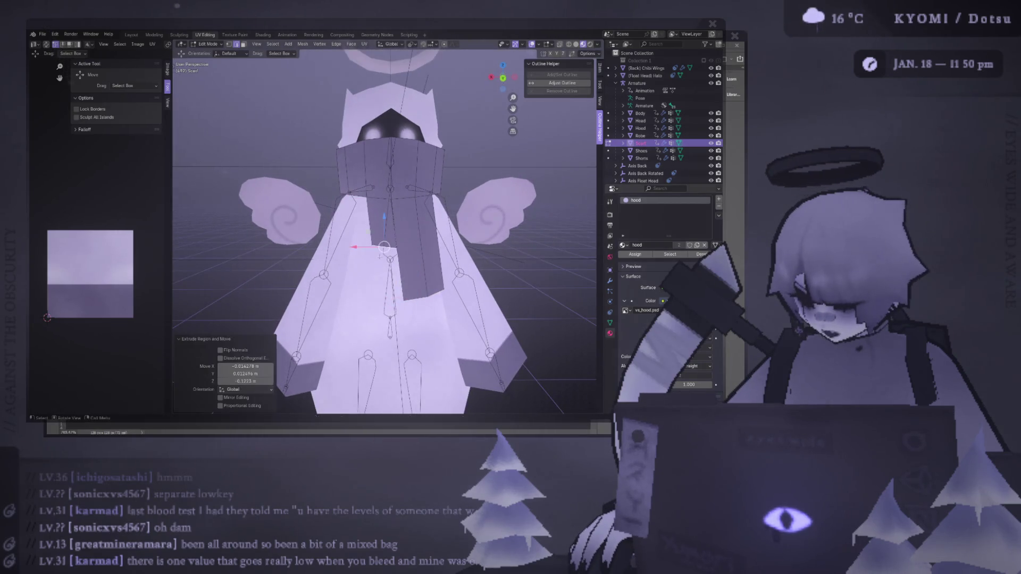
key(Tab)
- Clear the selection, turn off viewport overlays, and orbit around the character
scroll(384, 233, down, 5)
scroll(384, 234, down, 3)
click(347, 217)
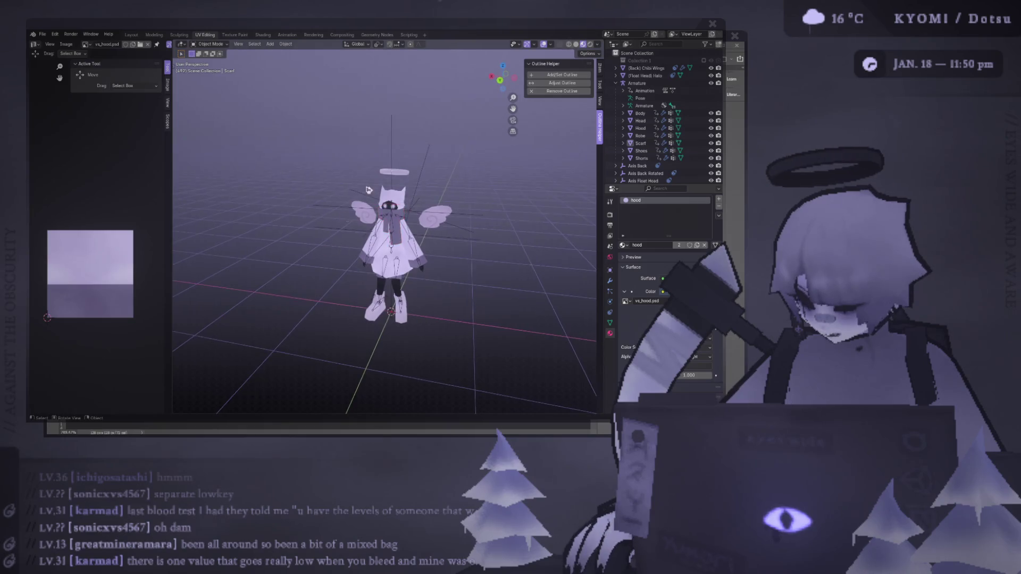
scroll(347, 216, up, 5)
click(548, 48)
scroll(453, 196, down, 5)
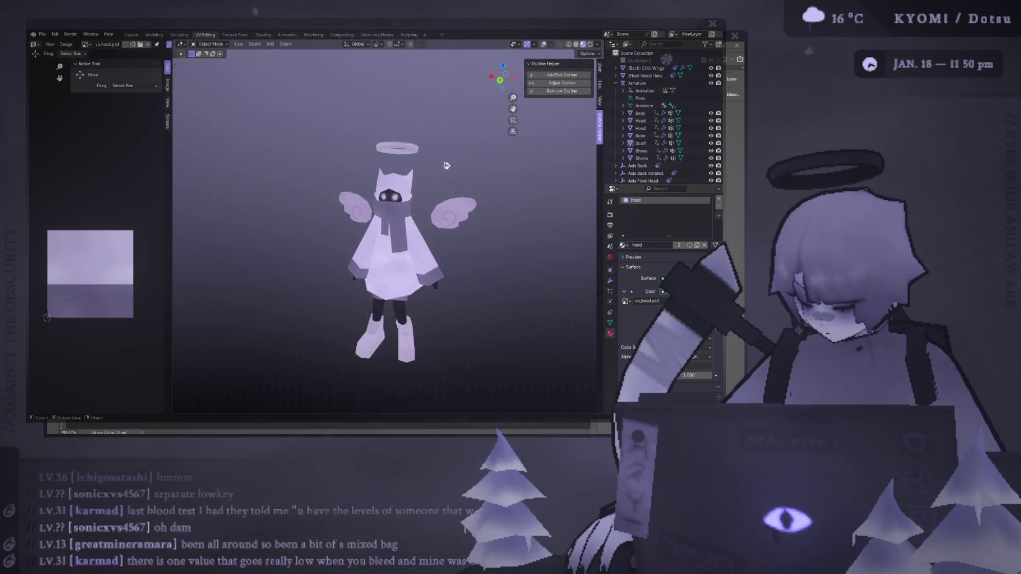
mouse_move(454, 196)
middle_down()
mouse_move(342, 223)
mouse_move(540, 197)
middle_up()
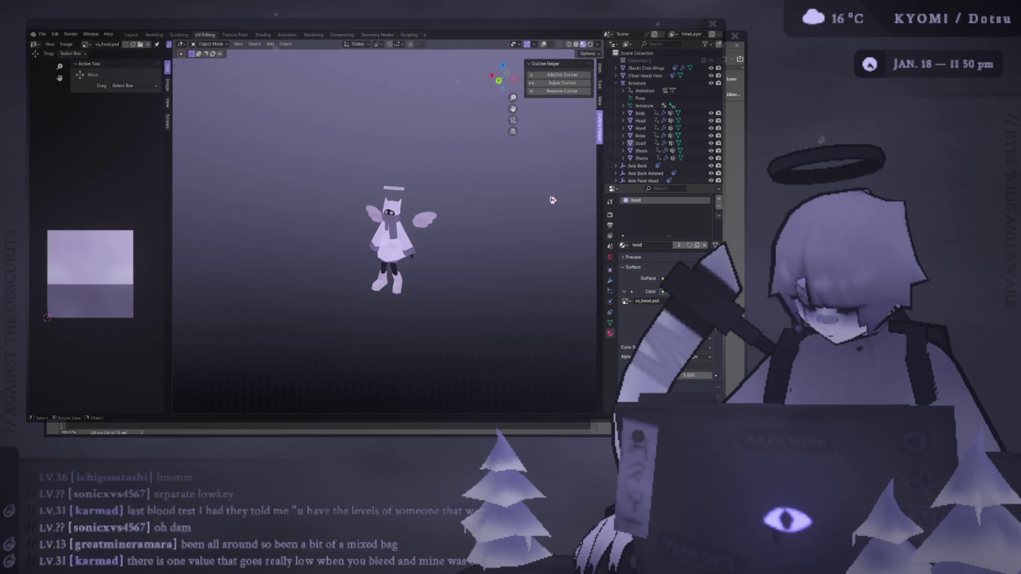
scroll(509, 198, up, 5)
- Adjust part of the scarf with a Shift+Z-constrained move, checking it in and out of Edit Mode
key(Tab)
key(g)
key(shift+z)
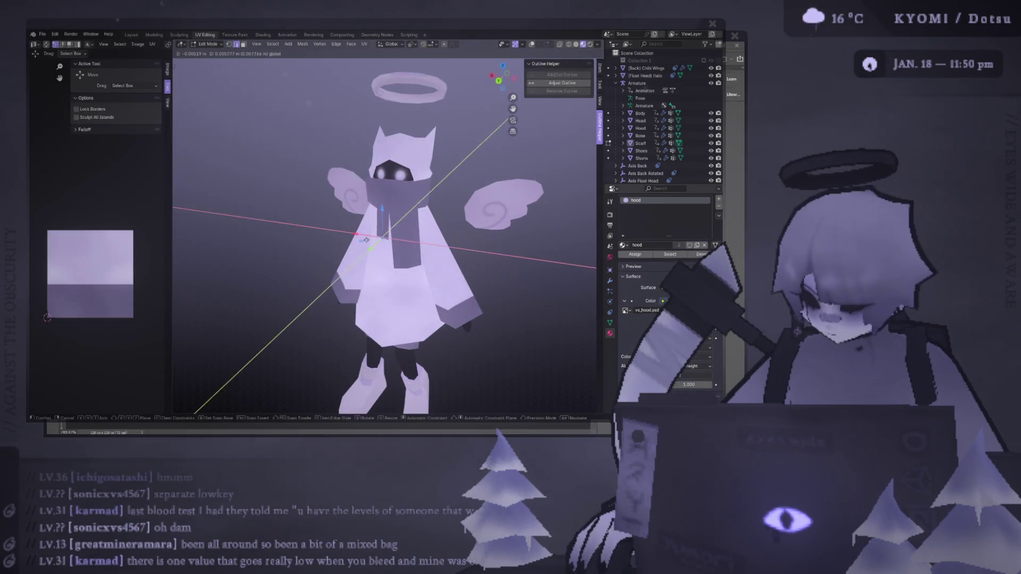
key(Escape)
key(Tab)
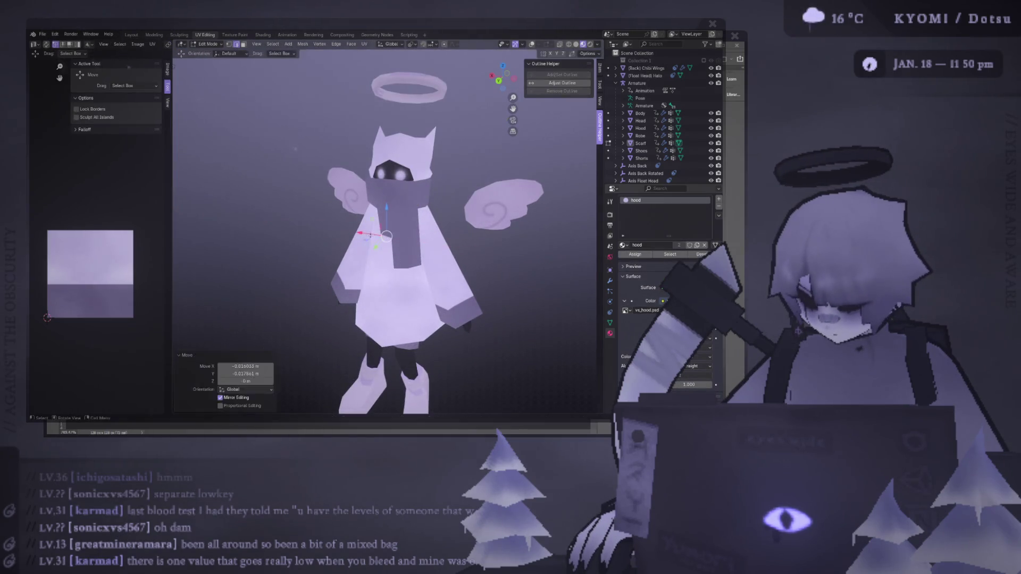
scroll(419, 192, down, 6)
scroll(402, 193, up, 6)
key(Tab)
key(Tab)
key(Tab)
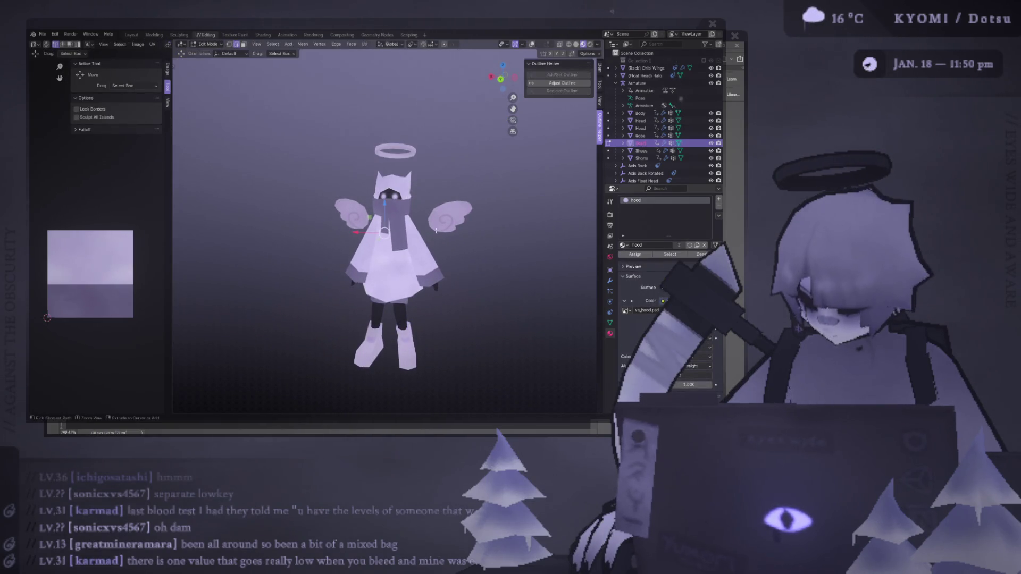
scroll(436, 230, up, 4)
middle_drag(447, 240, 446, 241)
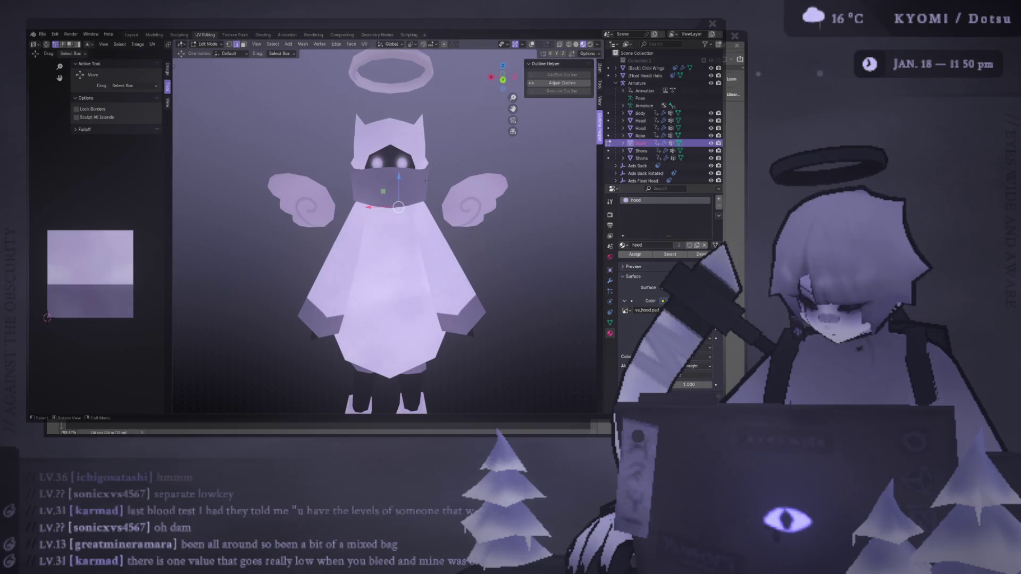
key(Tab)
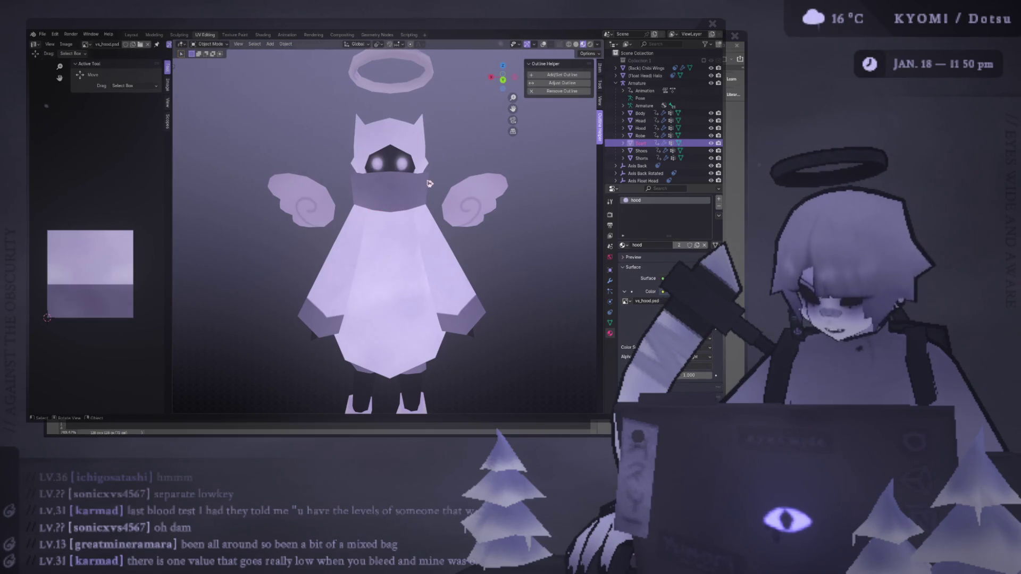
- Select the whole scarf mesh in vertex mode and view it straight from behind
mouse_move(430, 183)
middle_down()
mouse_move(463, 183)
mouse_move(414, 182)
middle_up()
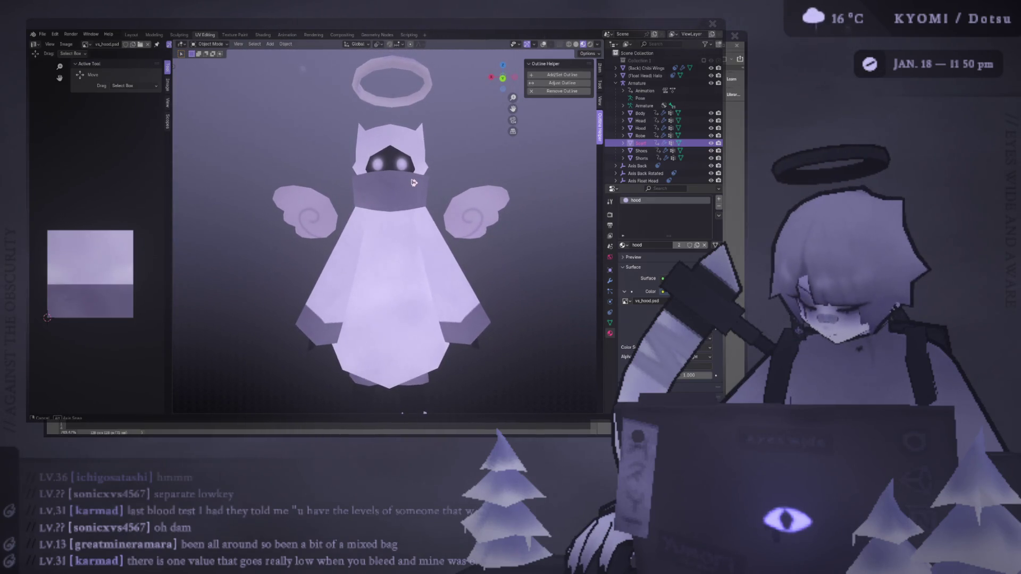
key(Tab)
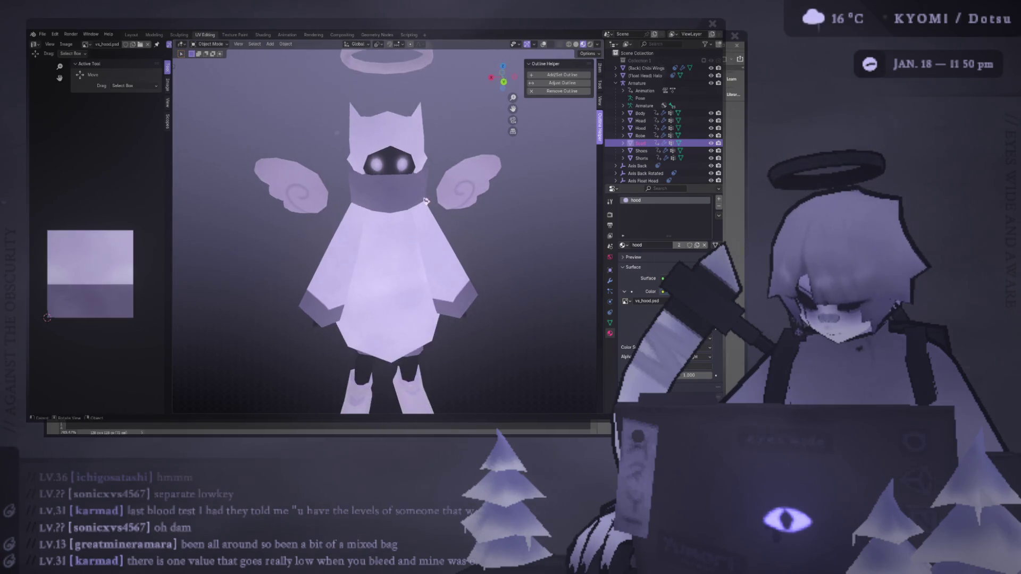
middle_drag(414, 182, 491, 137)
key(a)
key(1)
middle_drag(442, 175, 375, 164)
key(Tab)
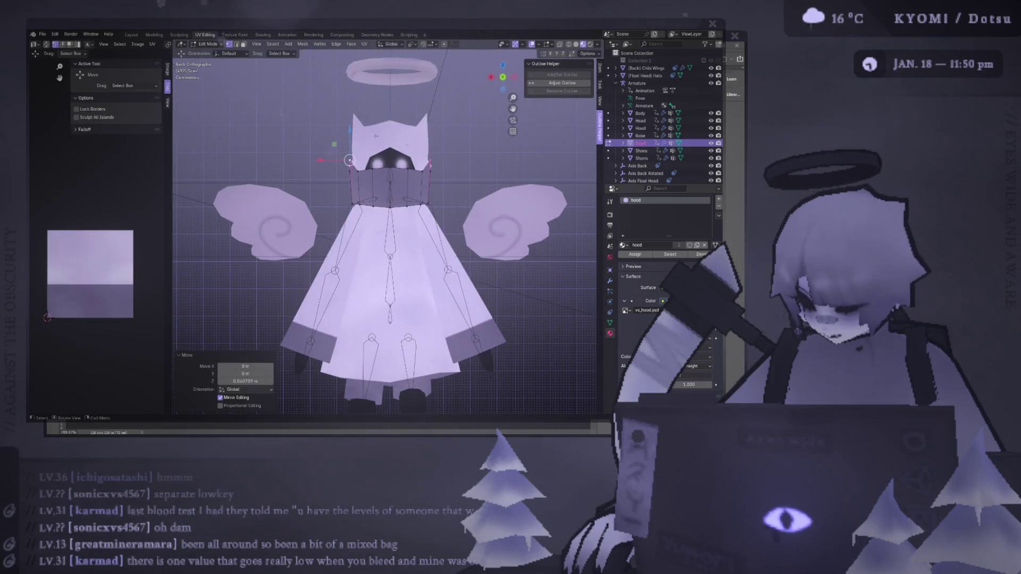
- Enlarge the scarf to about 1.138 using the Median Point pivot
middle_drag(470, 188, 508, 169)
key(Tab)
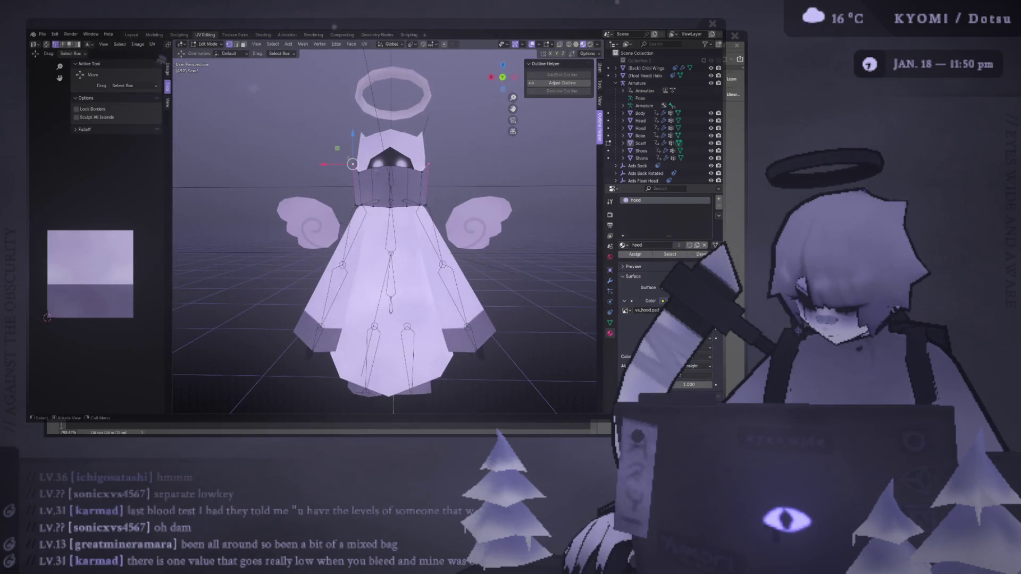
key(s)
right_click(504, 166)
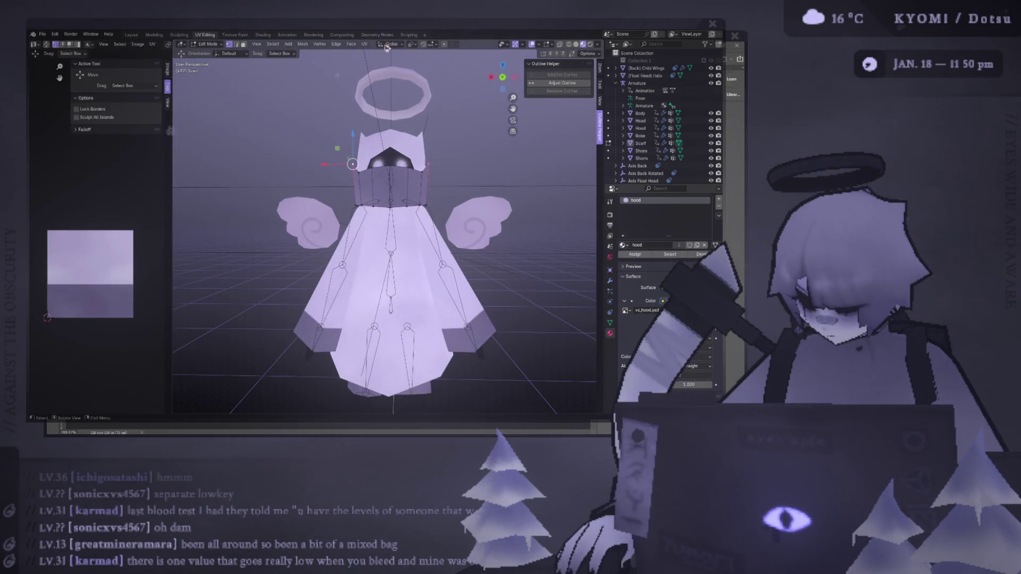
click(412, 45)
click(448, 88)
key(ctrl+KP_1)
key(s)
click(494, 159)
key(Tab)
middle_drag(494, 159, 532, 198)
- Lower the scarf twice along the Z axis around the hood
key(Tab)
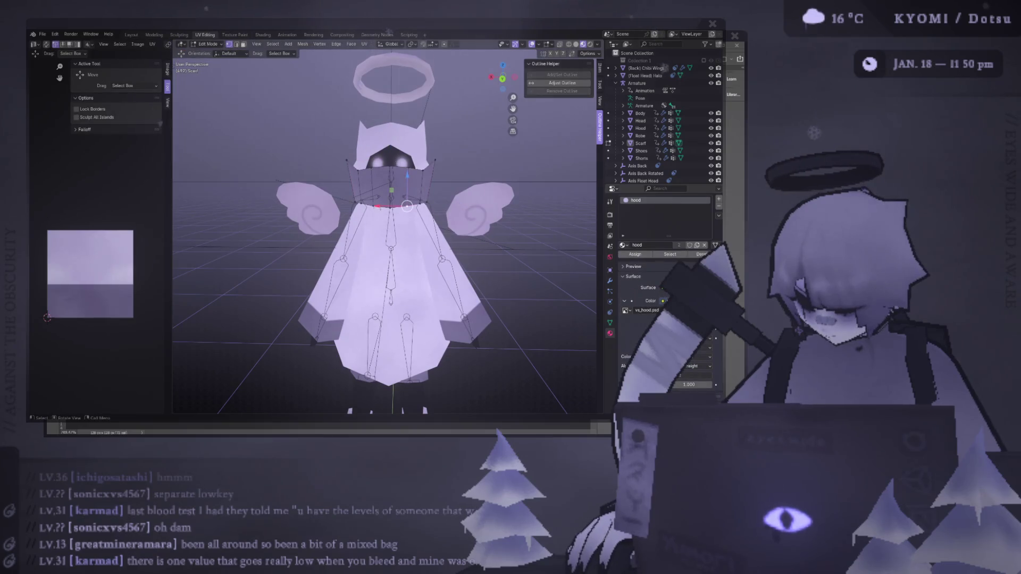
key(g)
key(z)
key(Return)
scroll(410, 176, up, 5)
middle_drag(404, 180, 351, 197)
key(g)
key(z)
key(Return)
scroll(374, 190, down, 4)
scroll(351, 197, down, 5)
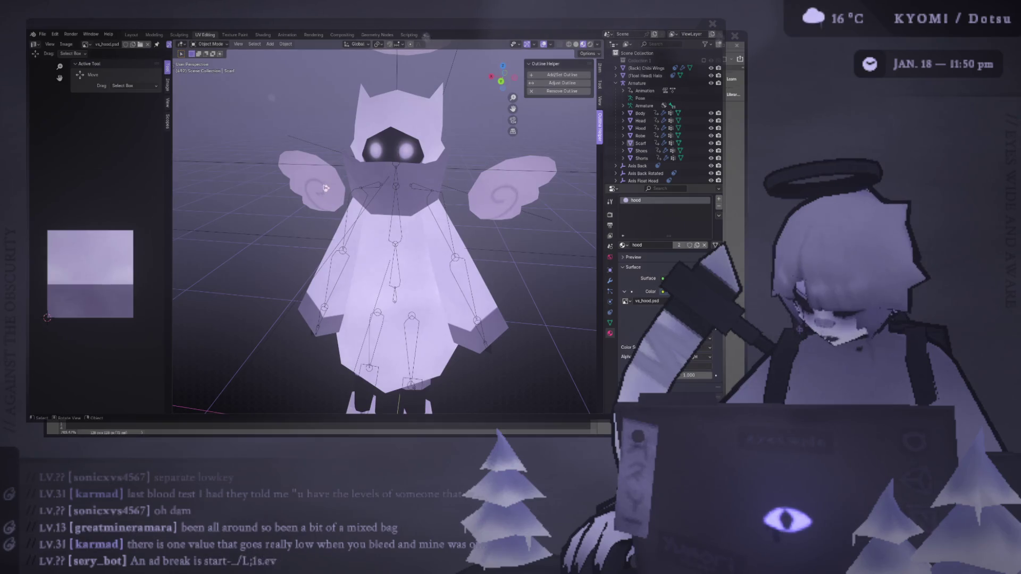
key(Tab)
scroll(351, 198, down, 2)
- Toggle the grid and bone overlays while checking the scarf from the front
click(547, 46)
key(Tab)
middle_drag(463, 165, 453, 133)
scroll(409, 164, up, 5)
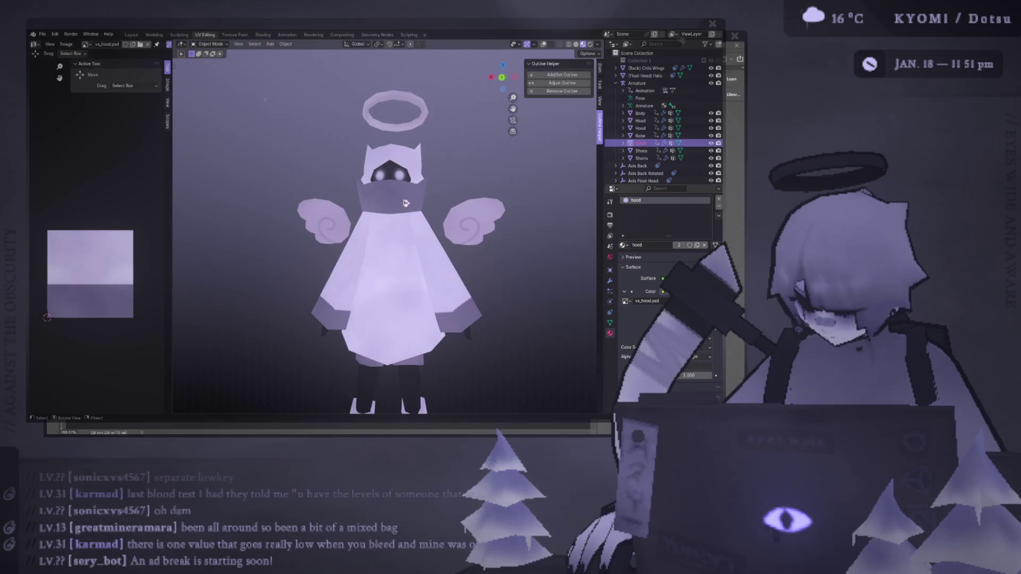
click(538, 44)
click(531, 44)
key(Tab)
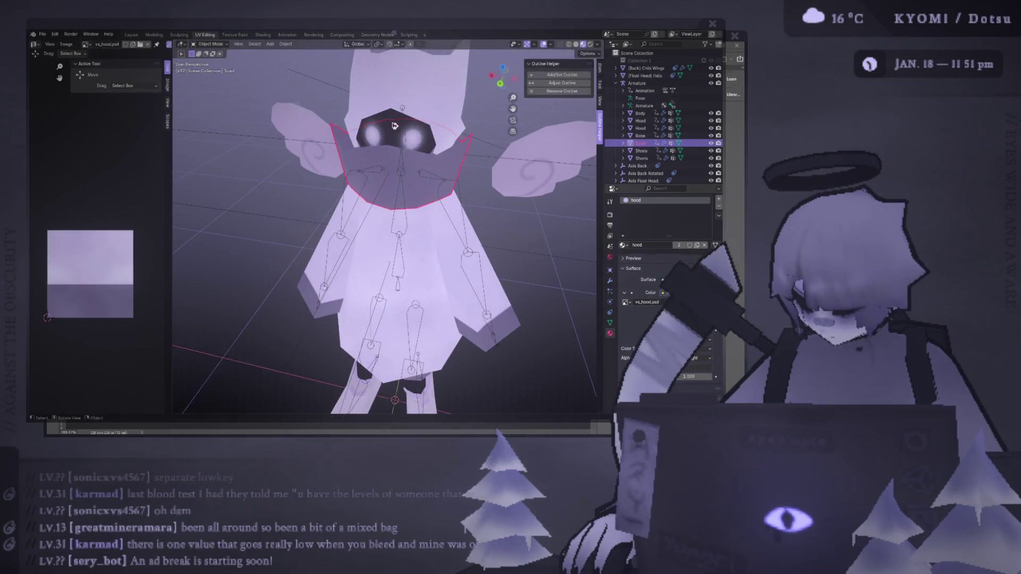
scroll(425, 133, down, 5)
- Hide the overlays and inspect the scarf from the side
click(424, 120)
key(shift+alt+z)
scroll(459, 167, down, 3)
mouse_move(458, 167)
middle_down()
mouse_move(481, 178)
mouse_move(351, 187)
mouse_move(405, 202)
mouse_move(393, 221)
middle_up()
click(393, 220)
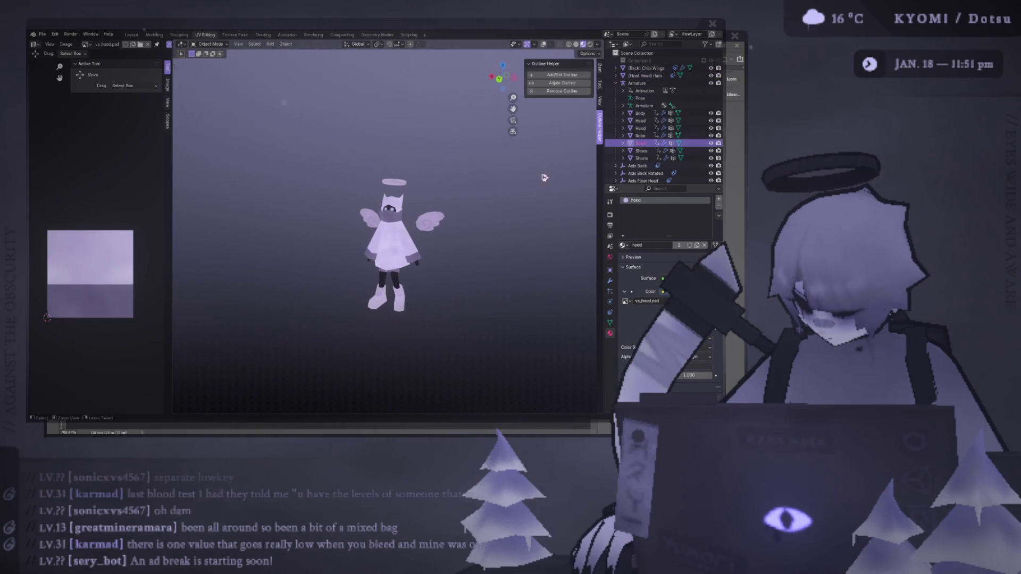
key(Tab)
key(shift+alt+z)
key(Tab)
click(519, 171)
key(Tab)
key(Tab)
scroll(526, 186, up, 8)
scroll(392, 160, down, 3)
- Save void_spirit.blend with the finished scarf edits
click(418, 205)
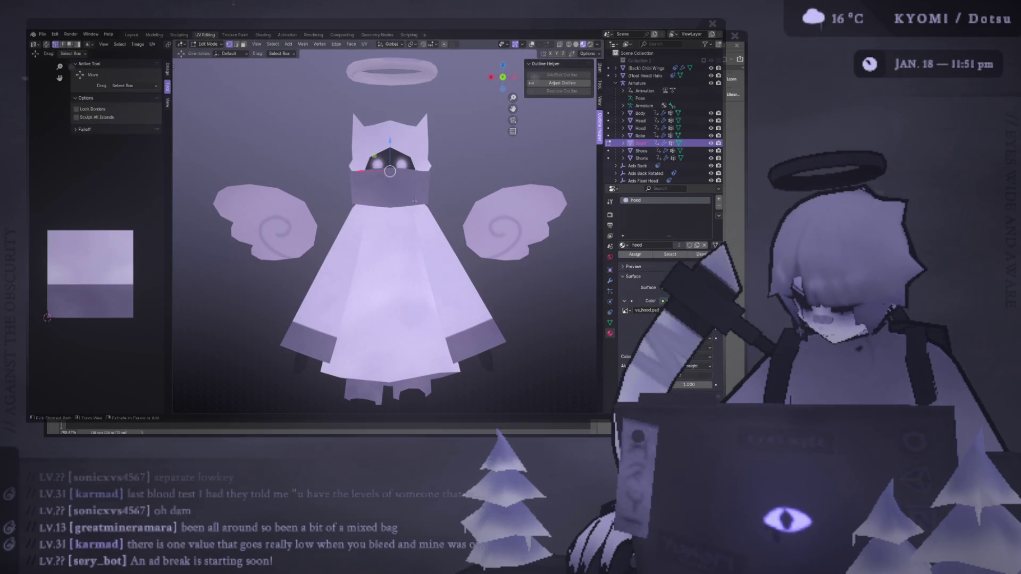
key(ctrl+s)
scroll(476, 159, down, 4)
click(476, 159)
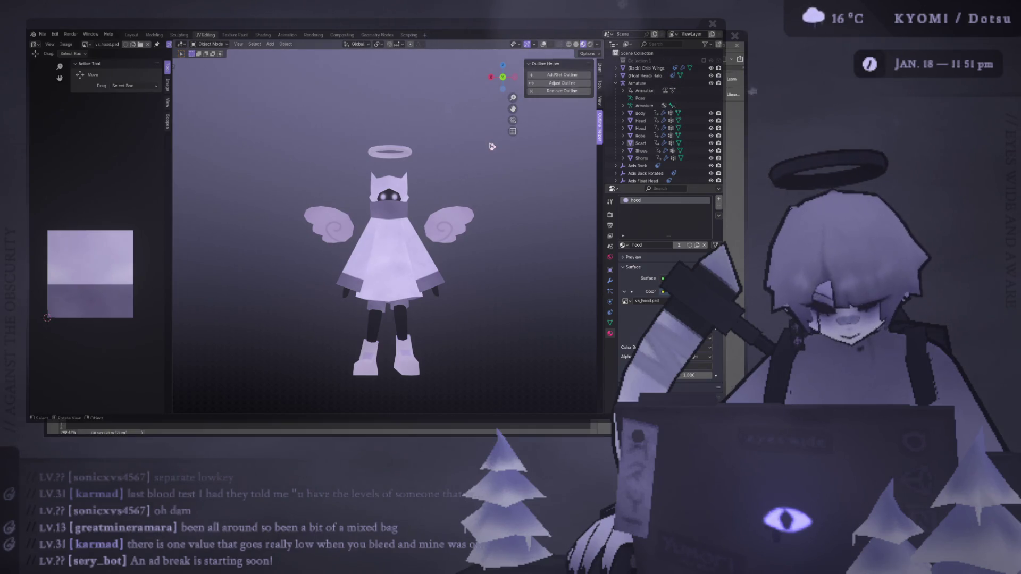
- Check vs_hood.psd in Photoshop, then return to Blender and save
key(alt+Tab)
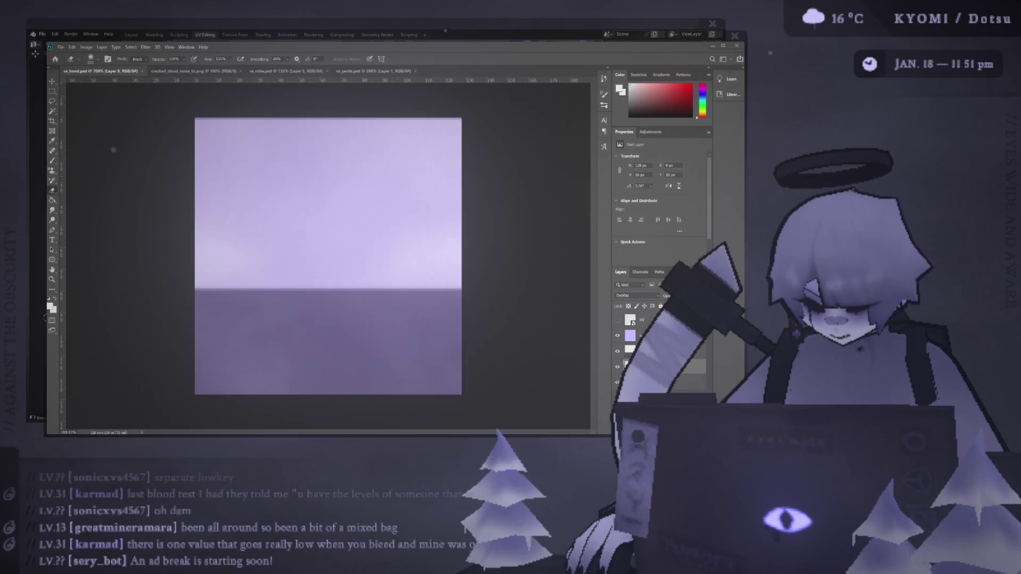
key(alt+Tab)
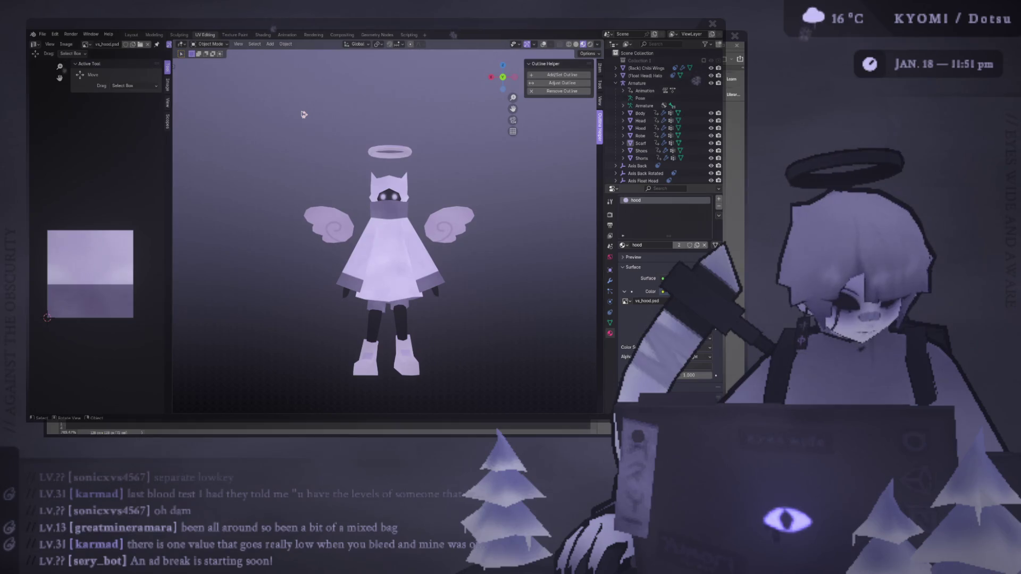
scroll(351, 133, down, 4)
key(ctrl+s)
- Select the scarf and revisit Photoshop to refresh the hood texture
scroll(406, 156, up, 2)
scroll(405, 156, up, 3)
click(405, 211)
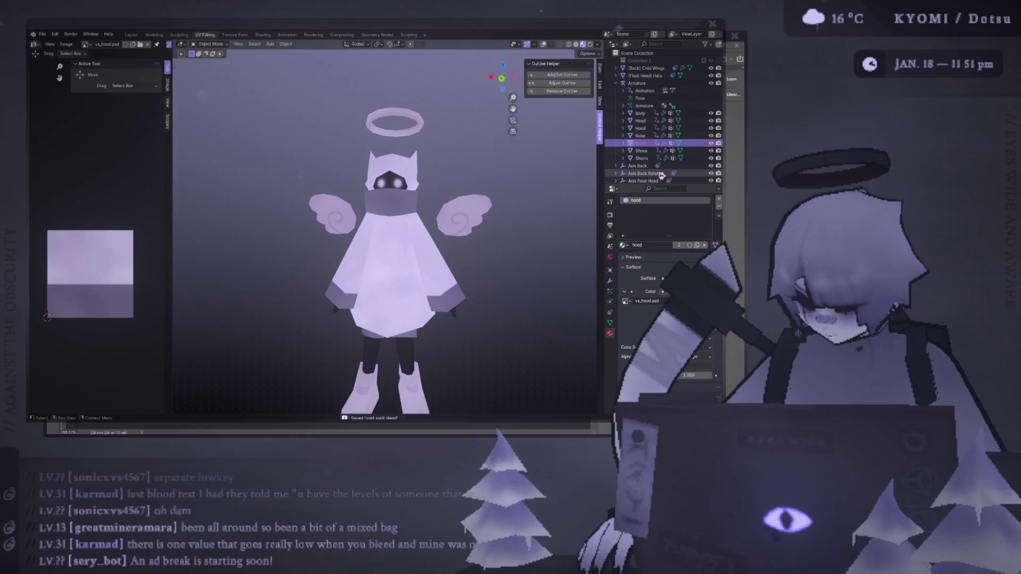
key(alt+Tab)
key(alt+Tab)
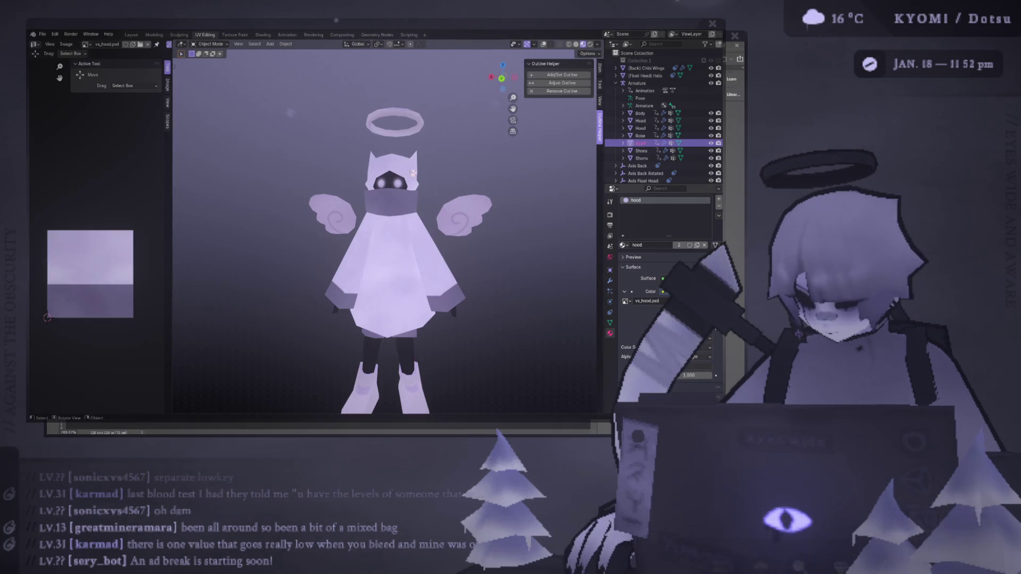
- Select the hood and widen the UV Editor, comparing against vs_hood.psd
click(640, 128)
click(545, 44)
scroll(392, 234, up, 2)
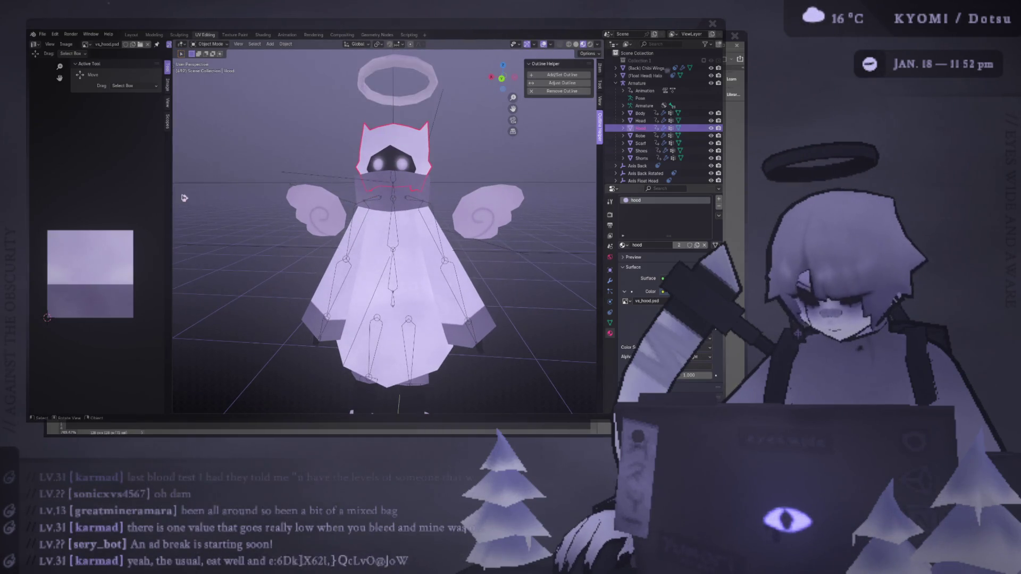
drag(172, 362, 263, 362)
key(alt+Tab)
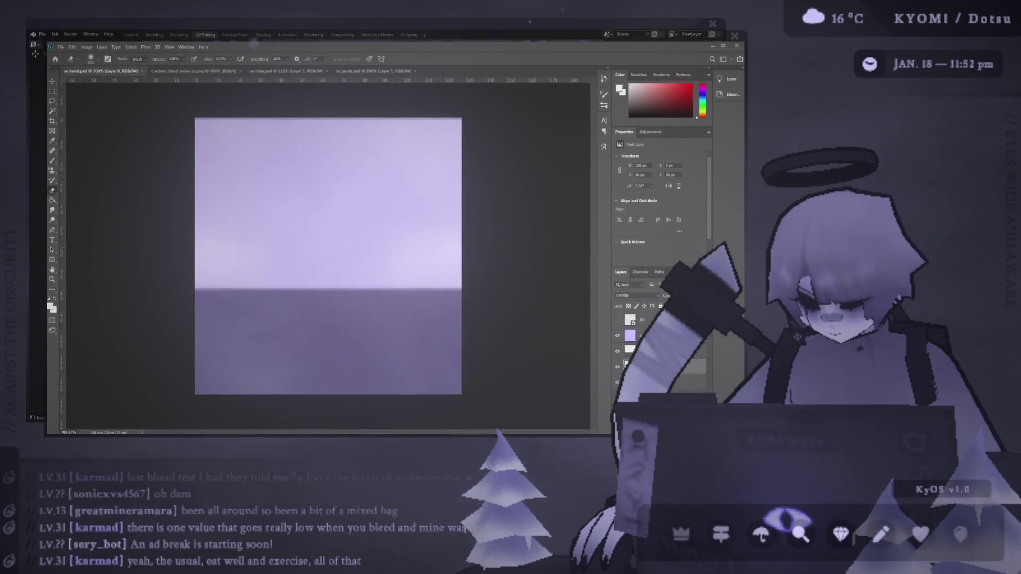
key(alt+Tab)
key(KP_3)
key(ctrl+KP_1)
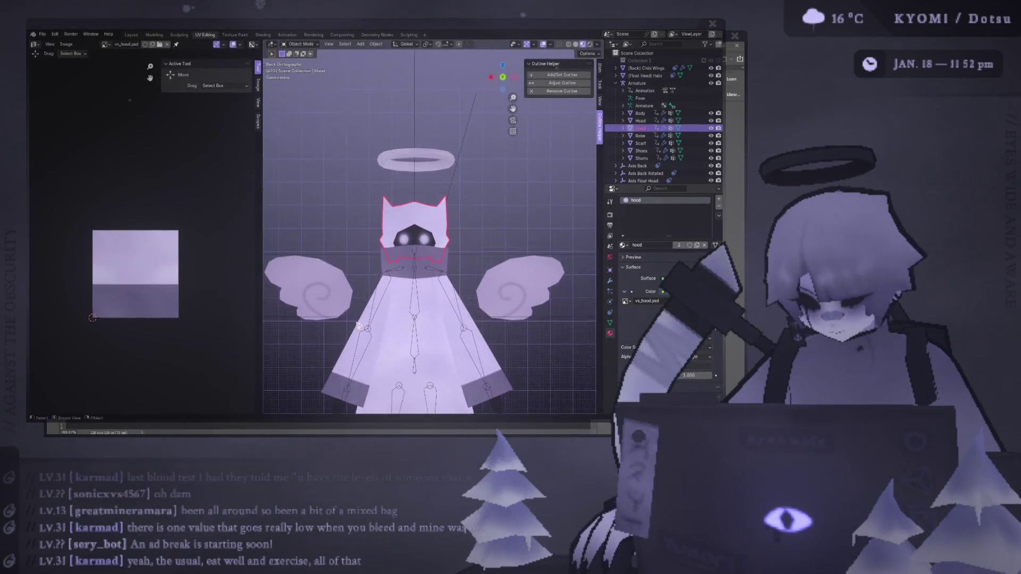
scroll(412, 241, up, 2)
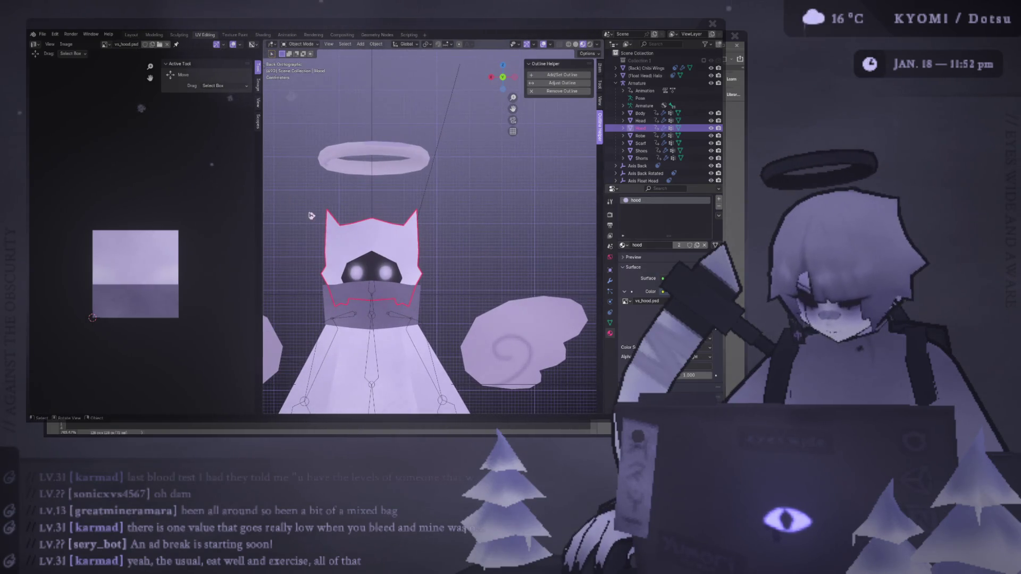
drag(261, 200, 320, 200)
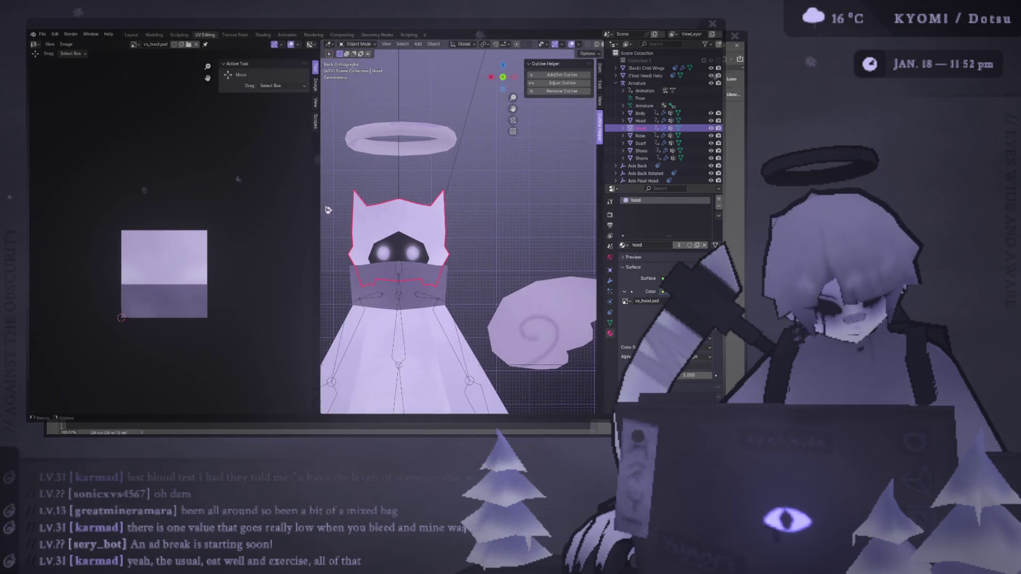
- Slightly enlarge and shift the hood's whole UV island on the texture
key(Tab)
key(a)
key(s)
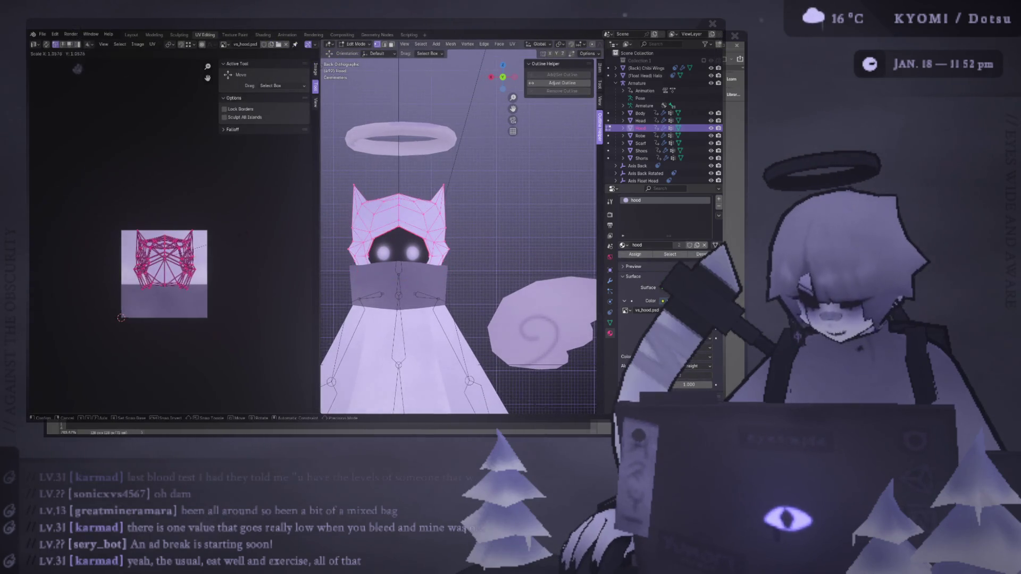
click(83, 141)
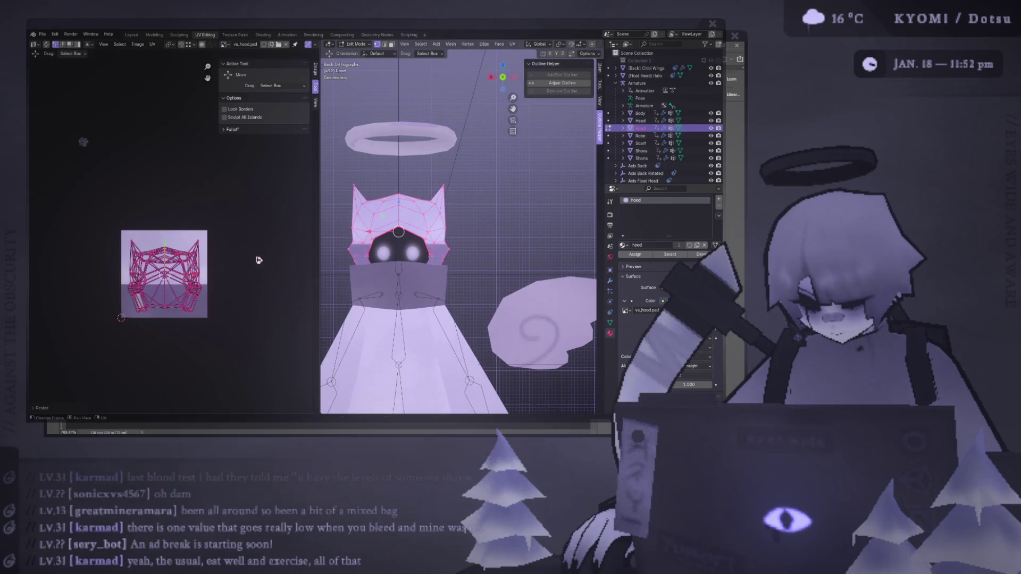
key(g)
key(Return)
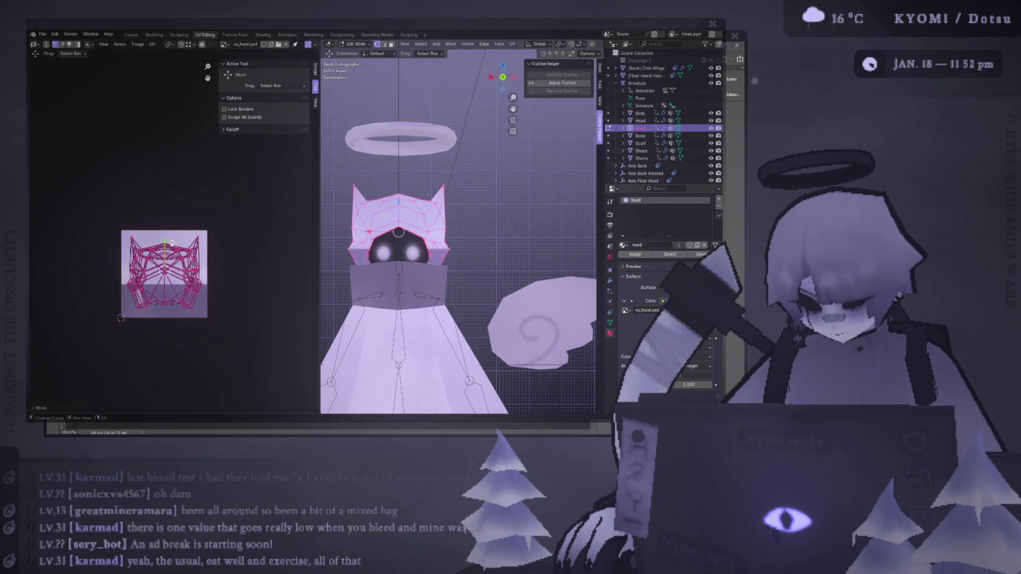
- Return to object mode and view the character from the front without overlays
scroll(458, 236, down, 3)
key(Tab)
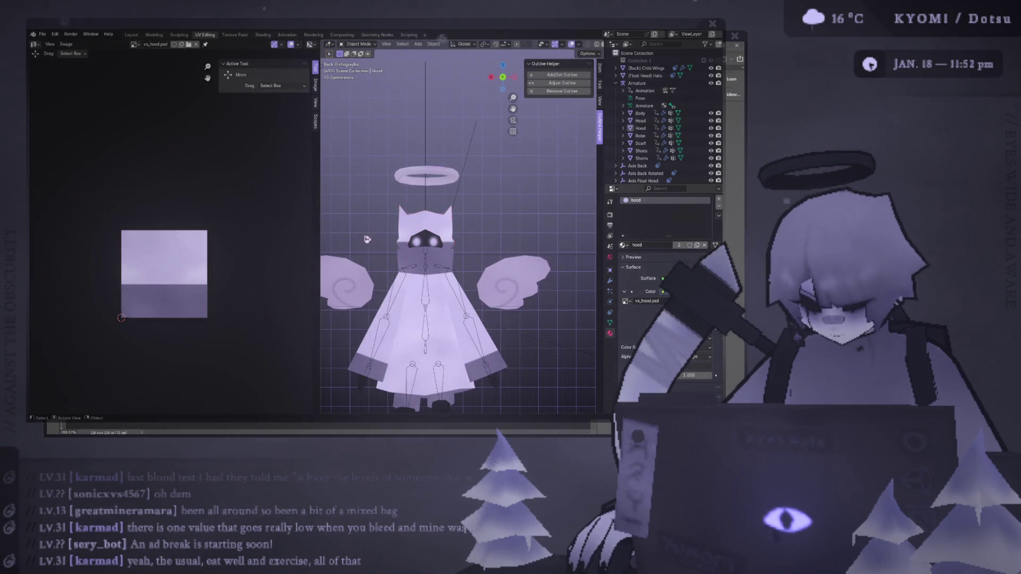
middle_drag(457, 237, 573, 72)
click(566, 45)
mouse_move(457, 266)
middle_down()
mouse_move(404, 271)
mouse_move(478, 273)
mouse_move(423, 276)
mouse_move(449, 280)
mouse_move(432, 284)
mouse_move(438, 299)
middle_up()
- Save void_spirit.blend and compare the hood against vs_hood.psd in Photoshop
scroll(431, 284, up, 5)
key(ctrl+s)
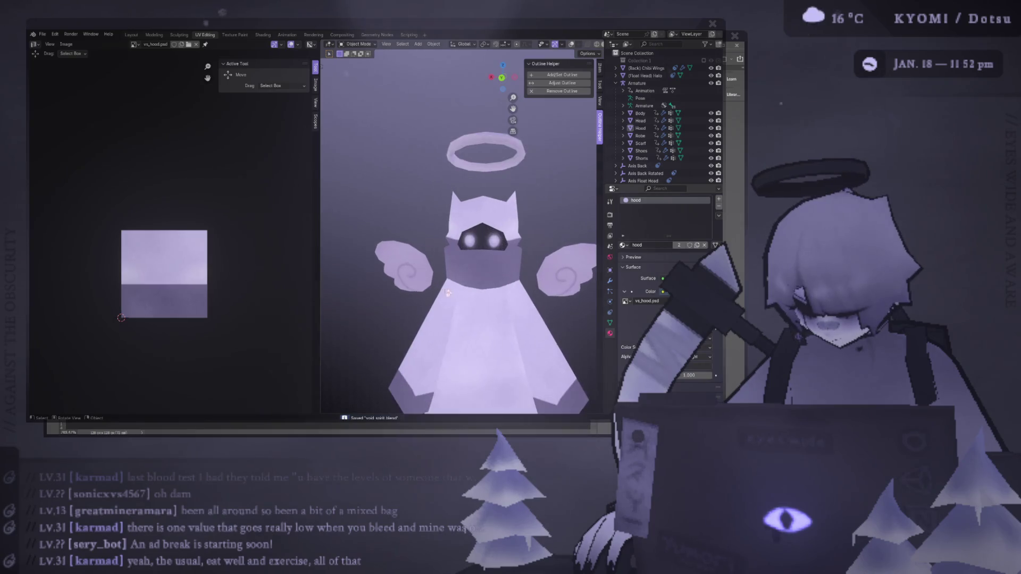
key(alt+Tab)
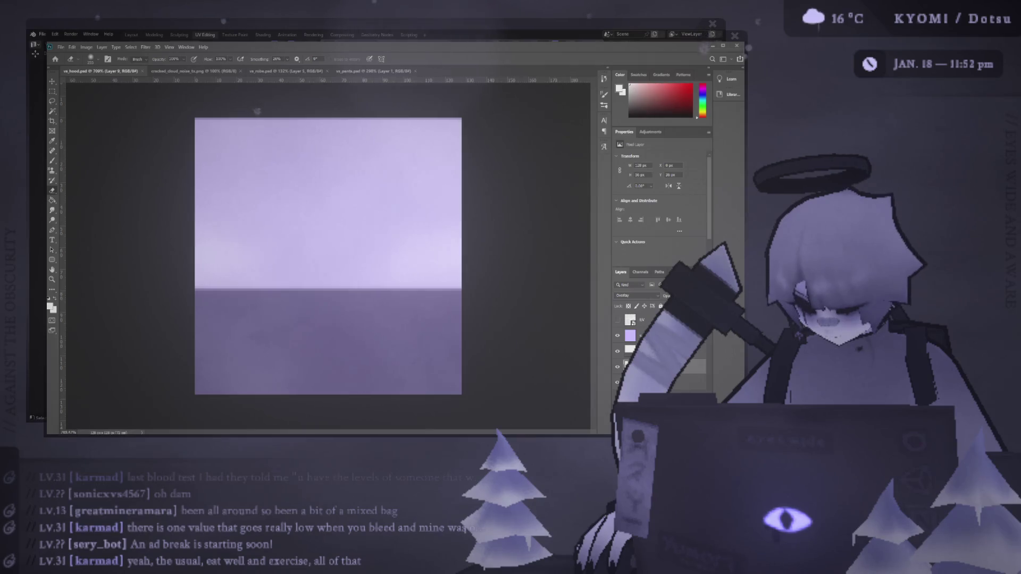
key(alt+Tab)
- Show the hood's UVs in edit mode, save, and bring Photoshop forward
middle_drag(438, 273, 451, 300)
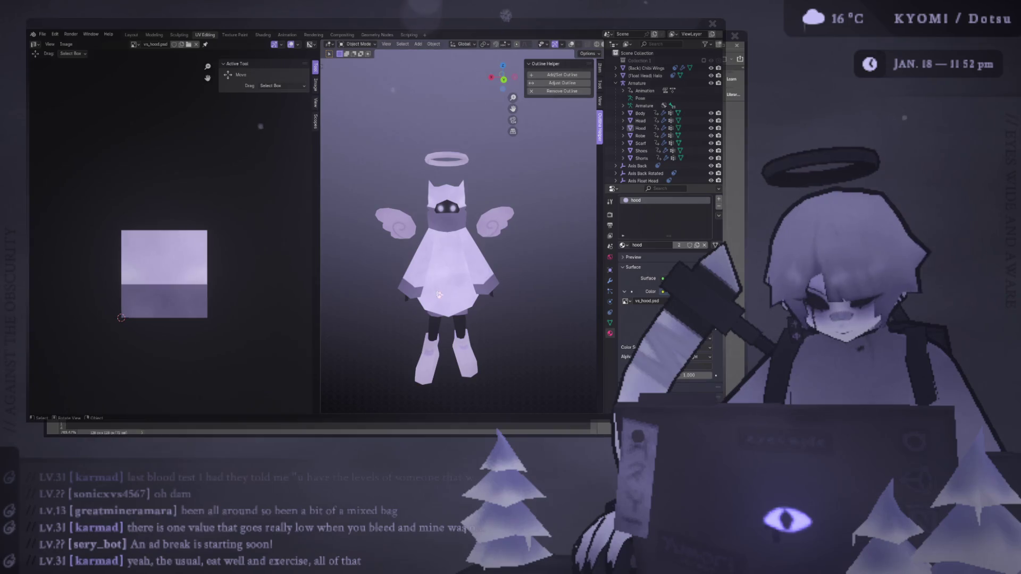
key(Tab)
key(ctrl+s)
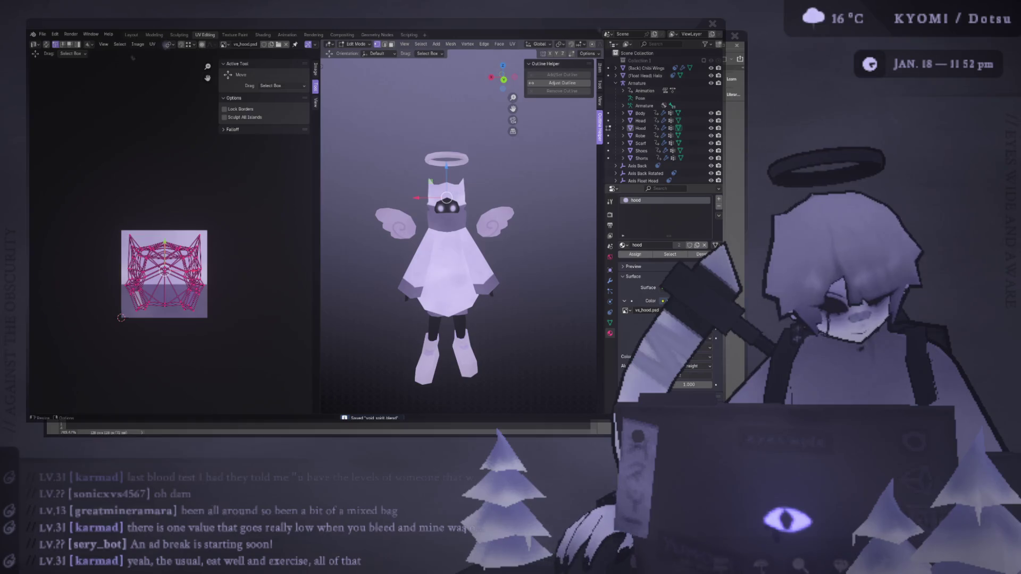
key(alt+Tab)
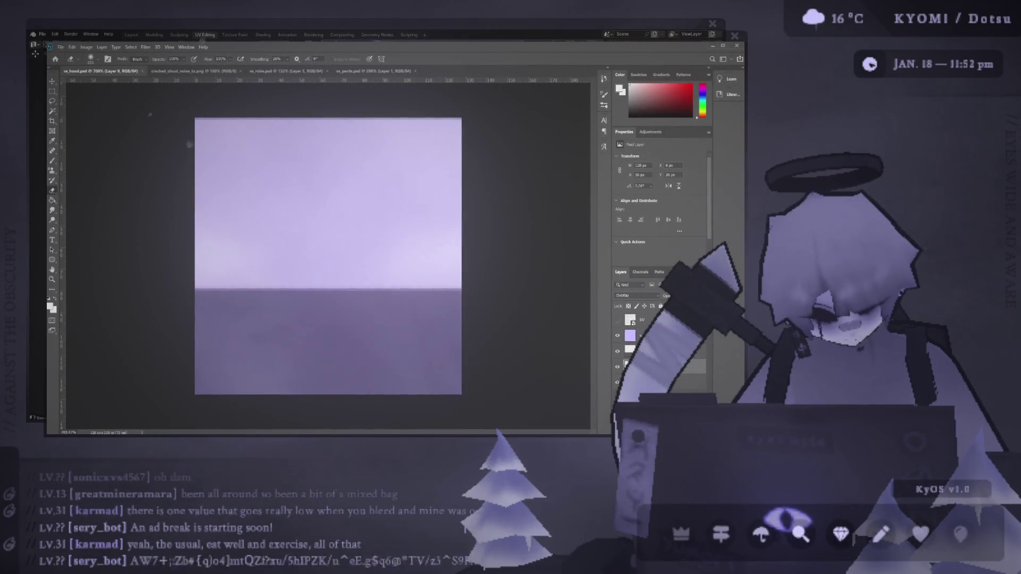
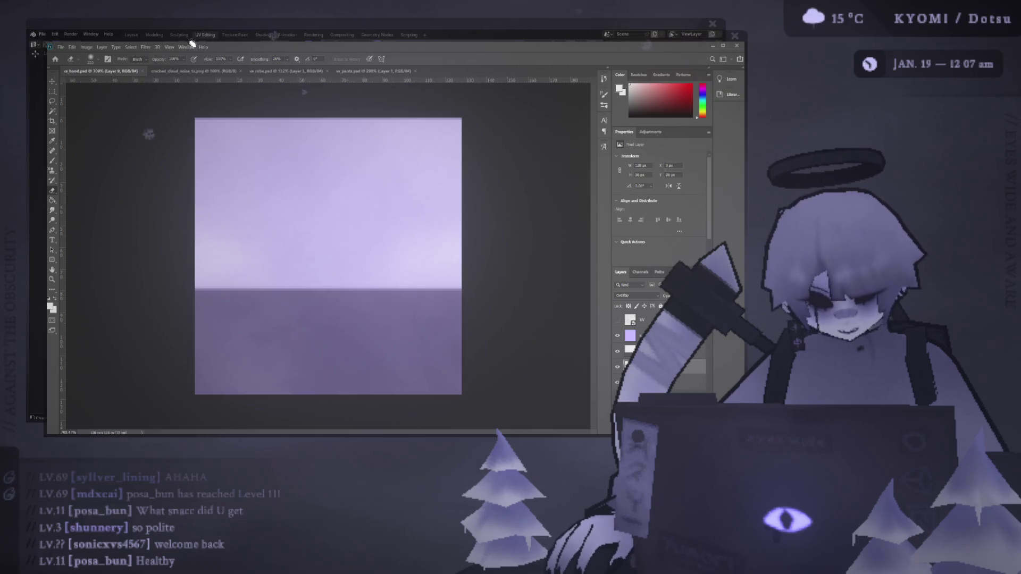
- Bring the Blender window in front of Photoshop and orbit slightly around the angel character
drag(215, 24, 226, 32)
middle_drag(356, 246, 341, 244)
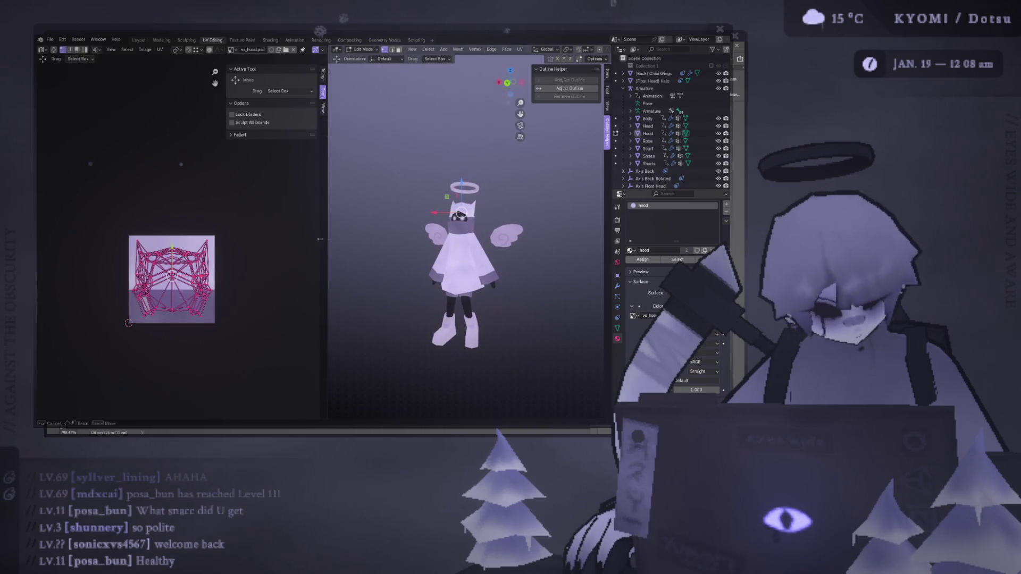
- Clear the head selection, turn to the character's front and widen the 3D view
click(273, 232)
mouse_move(420, 252)
middle_down()
mouse_move(424, 261)
mouse_move(411, 234)
middle_up()
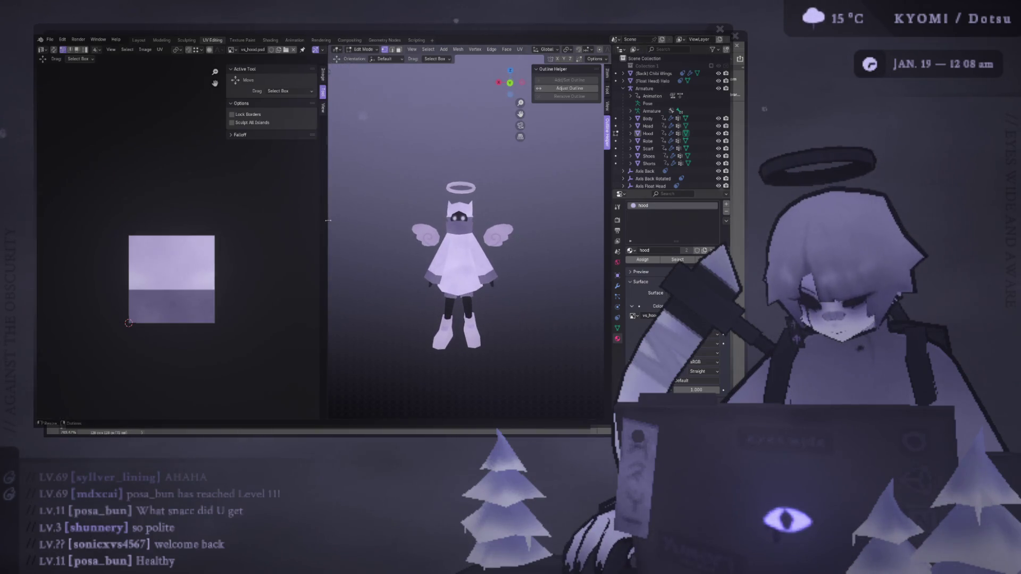
drag(329, 221, 175, 221)
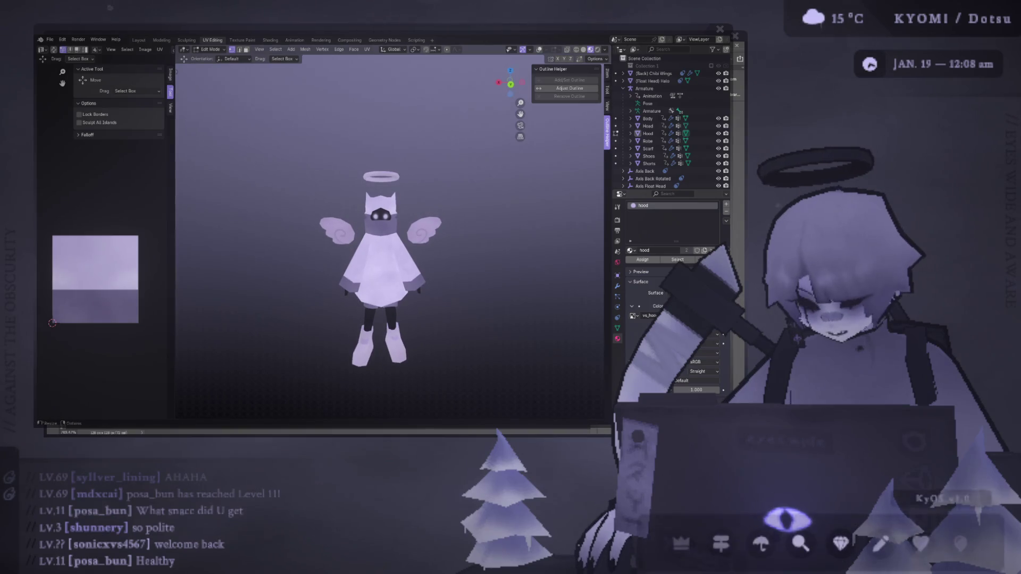
click(388, 202)
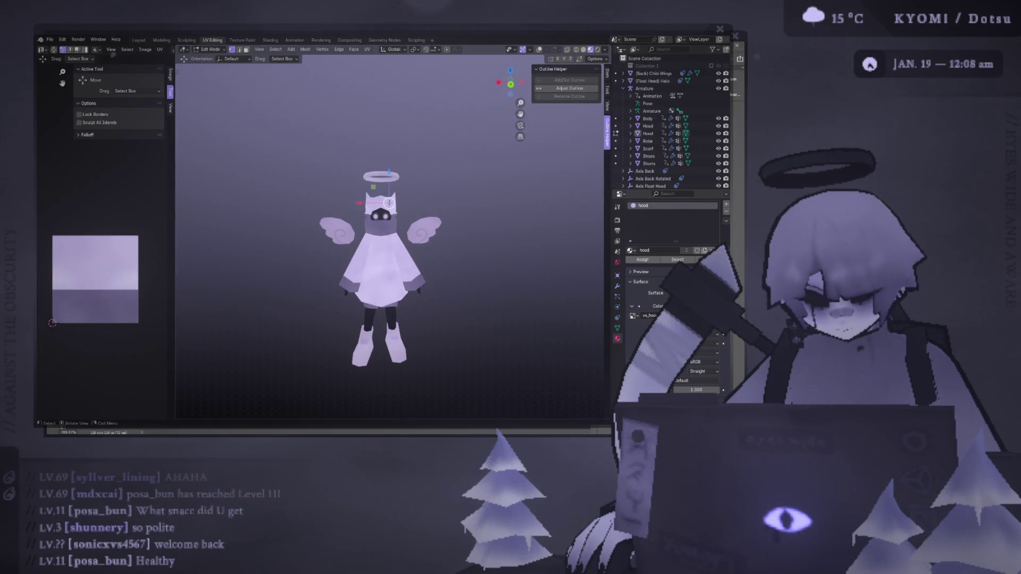
- Save the hood texture in Photoshop and return to Blender to see it updated
key(alt+Tab)
key(alt+Tab)
key(Tab)
scroll(392, 201, up, 3)
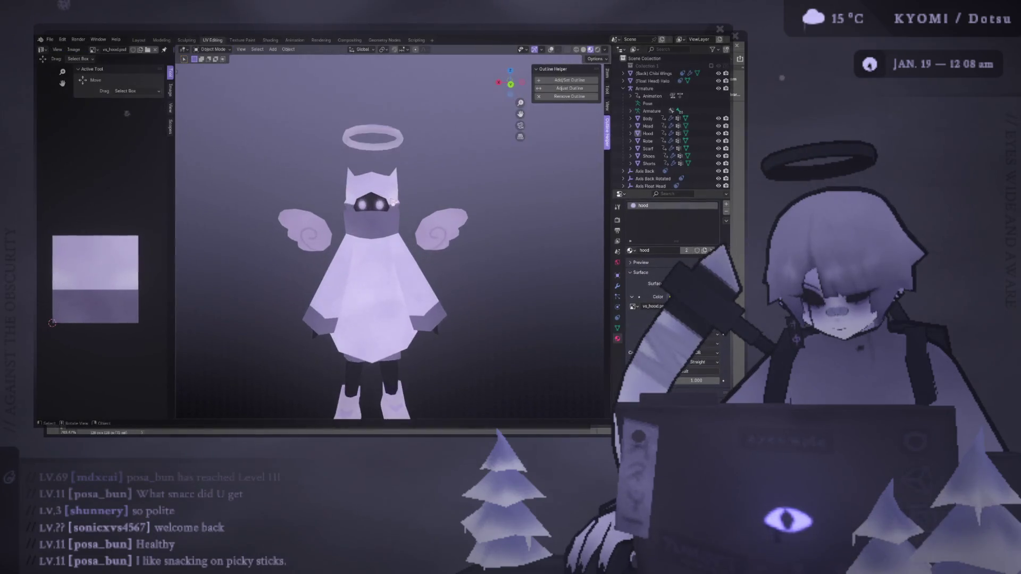
scroll(392, 199, up, 1)
- Check the hood's wireframe and UVs in Edit Mode, then enter Edit Mode on the Scarf
key(Tab)
scroll(423, 155, up, 3)
click(540, 49)
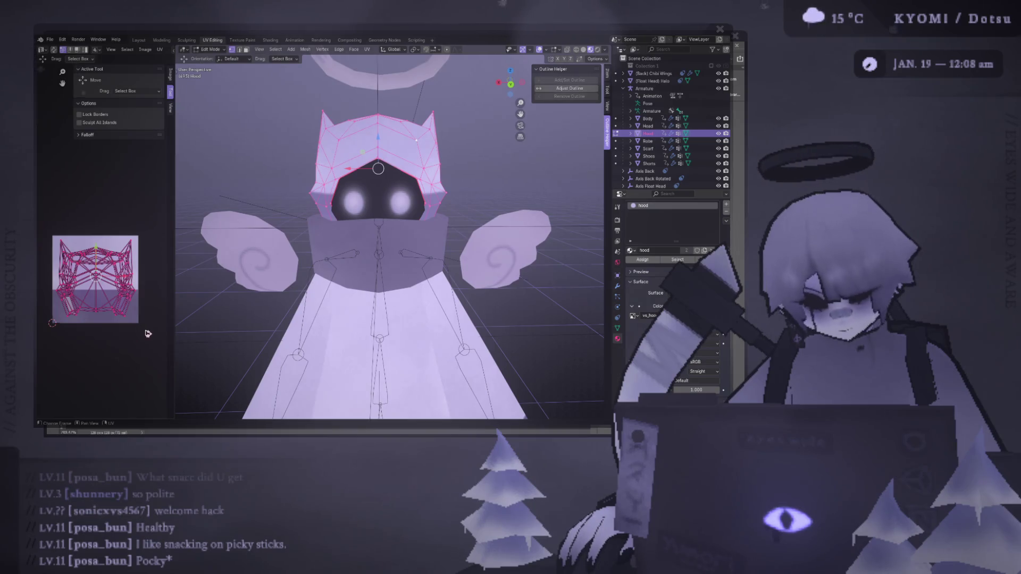
key(Tab)
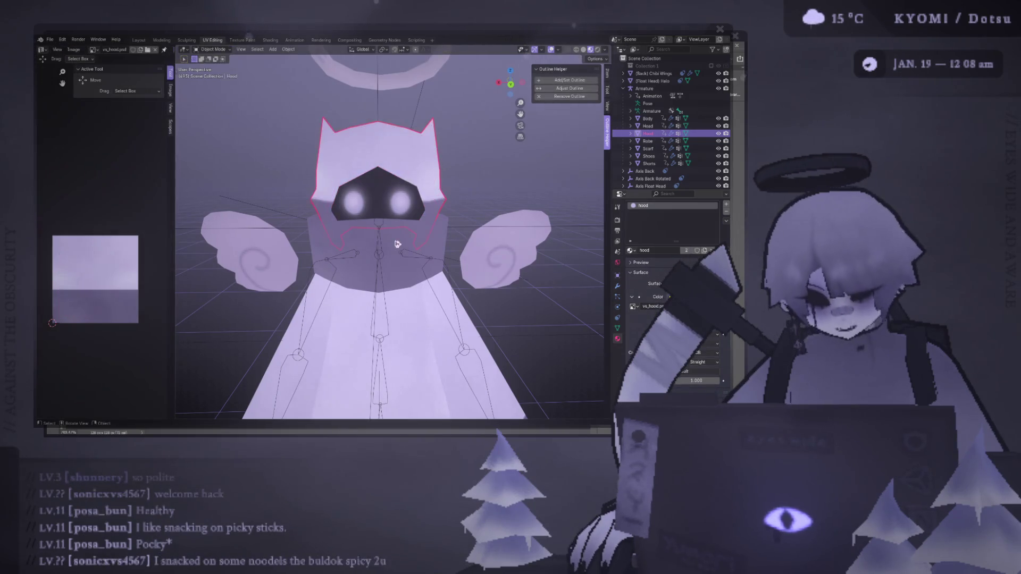
click(396, 244)
key(Tab)
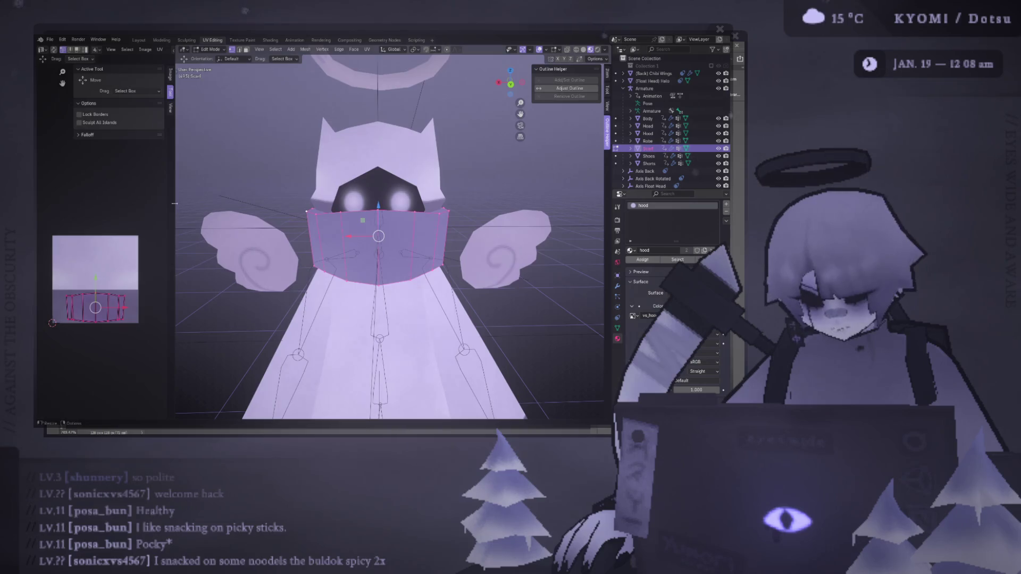
- Move the scarf UV island higher on the texture and scale it up, then deselect it
drag(174, 203, 296, 203)
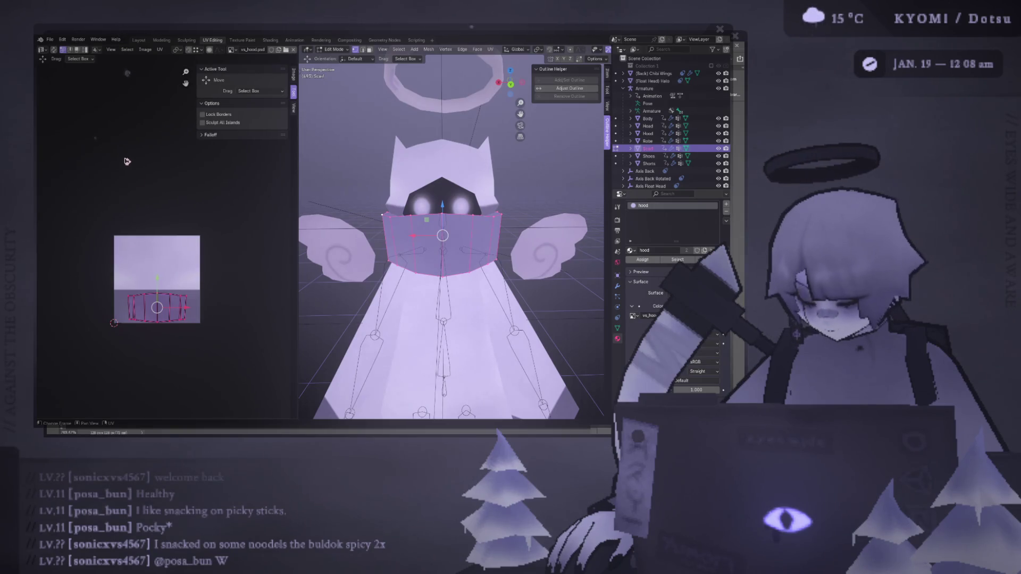
key(g)
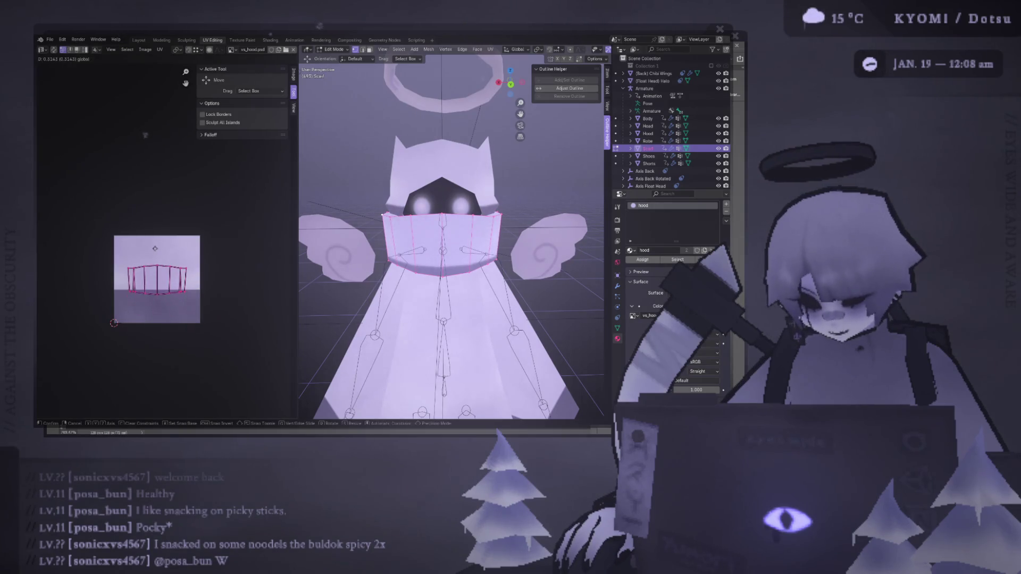
click(149, 151)
key(s)
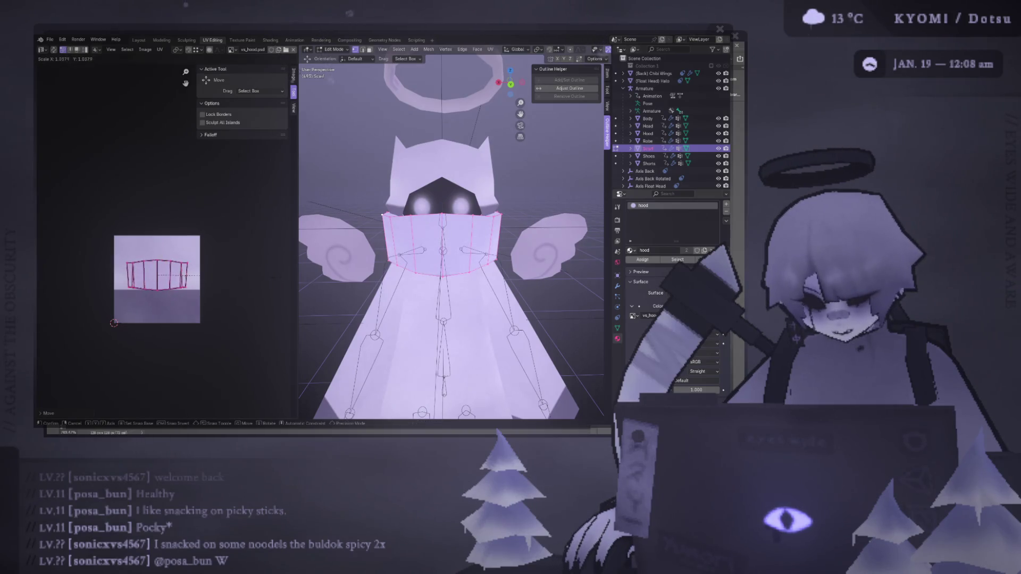
click(53, 280)
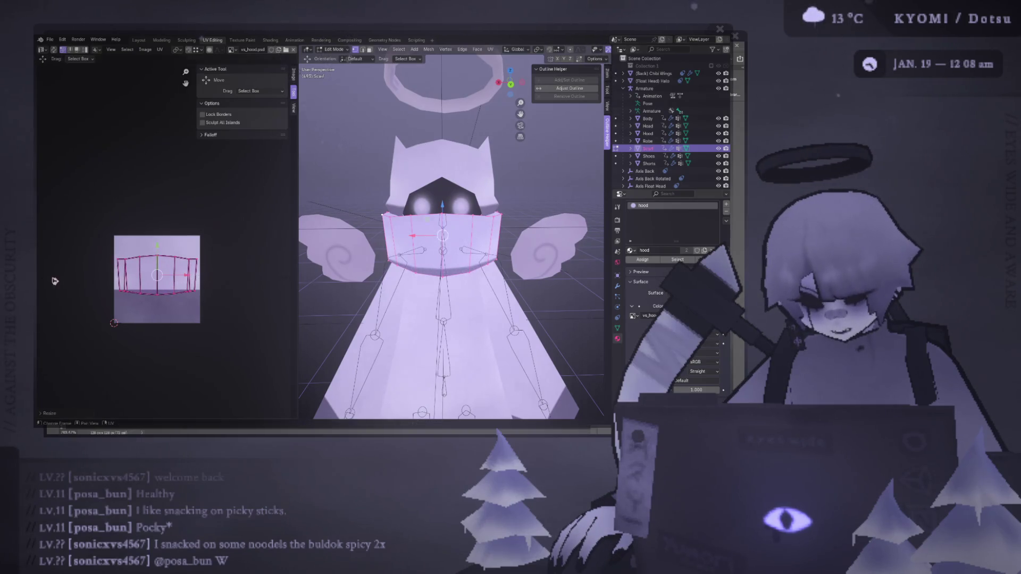
drag(161, 250, 161, 257)
key(s)
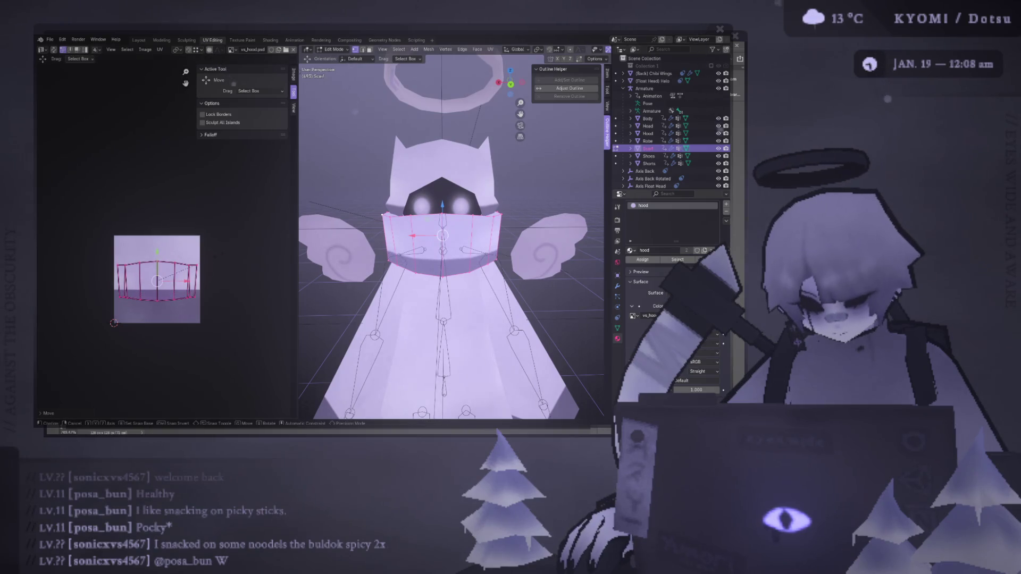
click(208, 258)
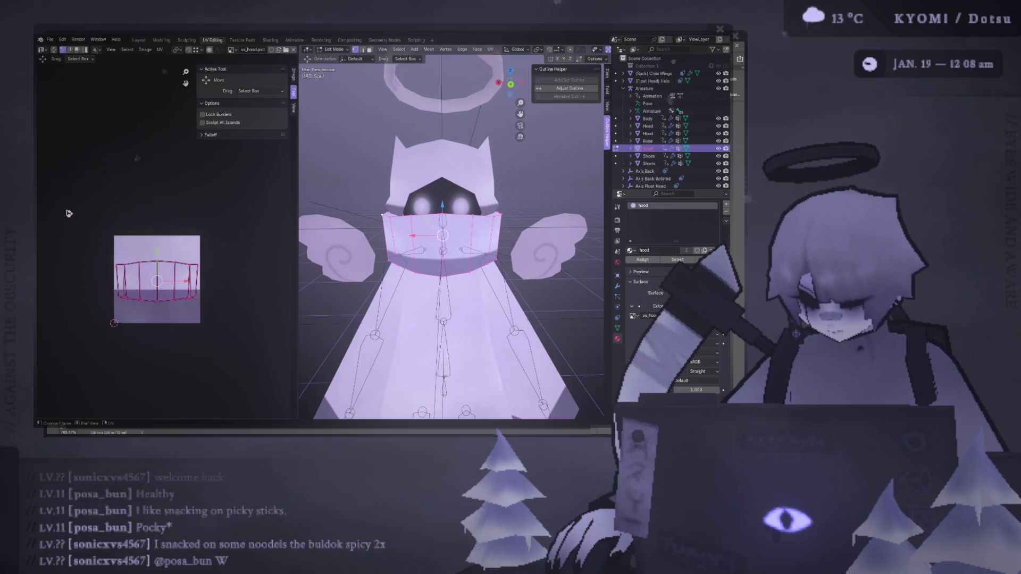
mouse_move(65, 218)
ctrl+mouse_down()
mouse_move(258, 335)
mouse_move(255, 327)
ctrl+mouse_up()
- Save the project file and leave the scarf's Edit Mode, orbiting close to the hood
key(ctrl+s)
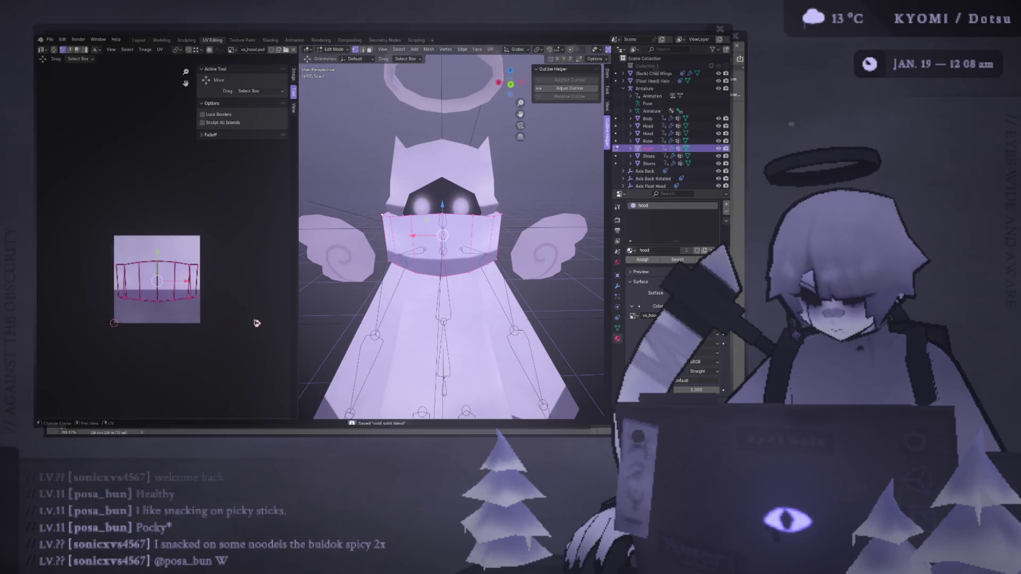
drag(299, 254, 244, 257)
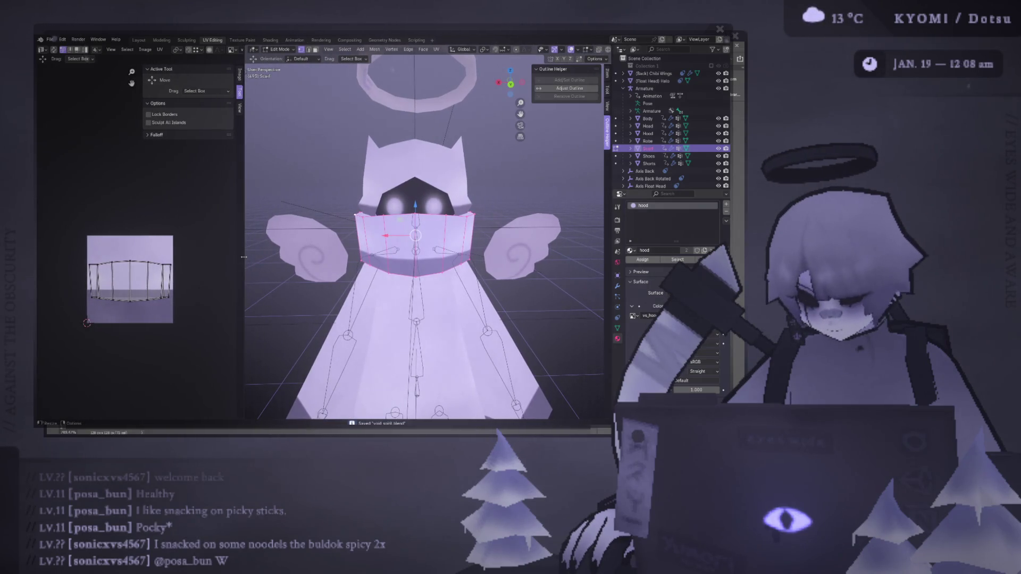
scroll(197, 287, up, 1)
scroll(85, 210, down, 3)
key(ctrl+s)
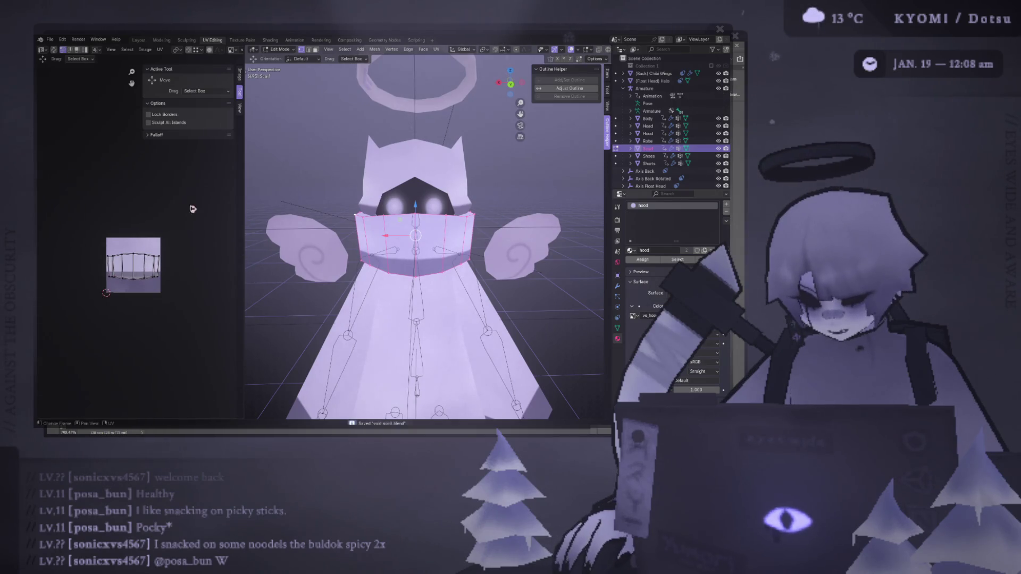
scroll(250, 221, down, 5)
key(Tab)
scroll(250, 221, up, 3)
mouse_move(250, 221)
middle_down()
mouse_move(332, 251)
mouse_move(197, 254)
middle_up()
scroll(287, 234, up, 5)
click(374, 224)
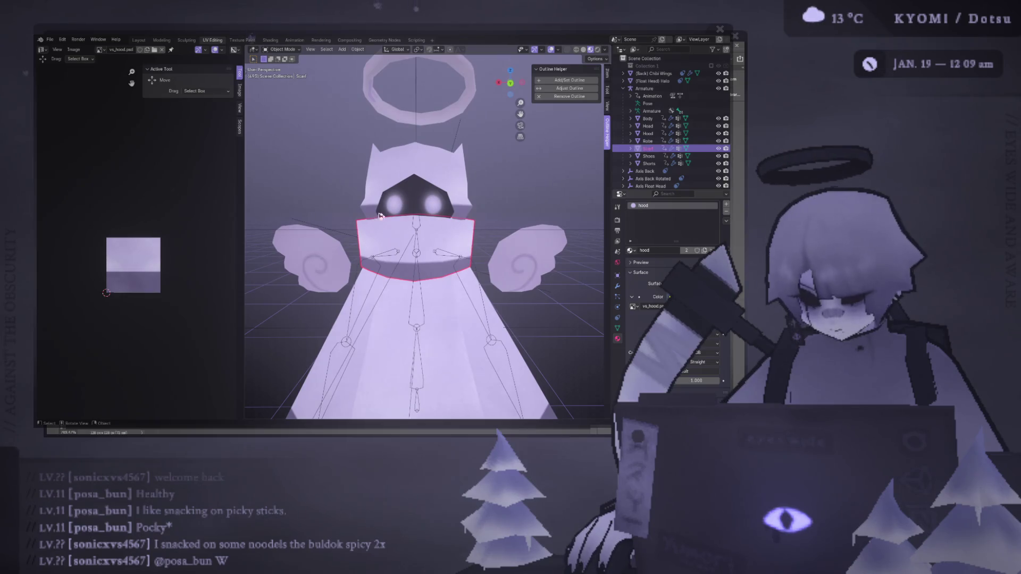
key(Tab)
scroll(374, 223, down, 3)
key(Tab)
click(420, 192)
key(Tab)
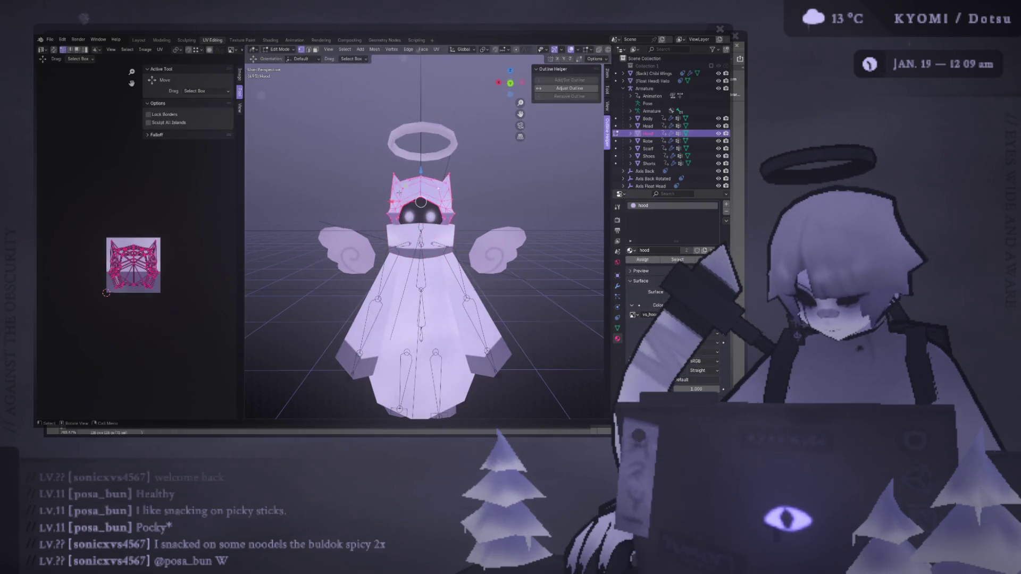
key(Tab)
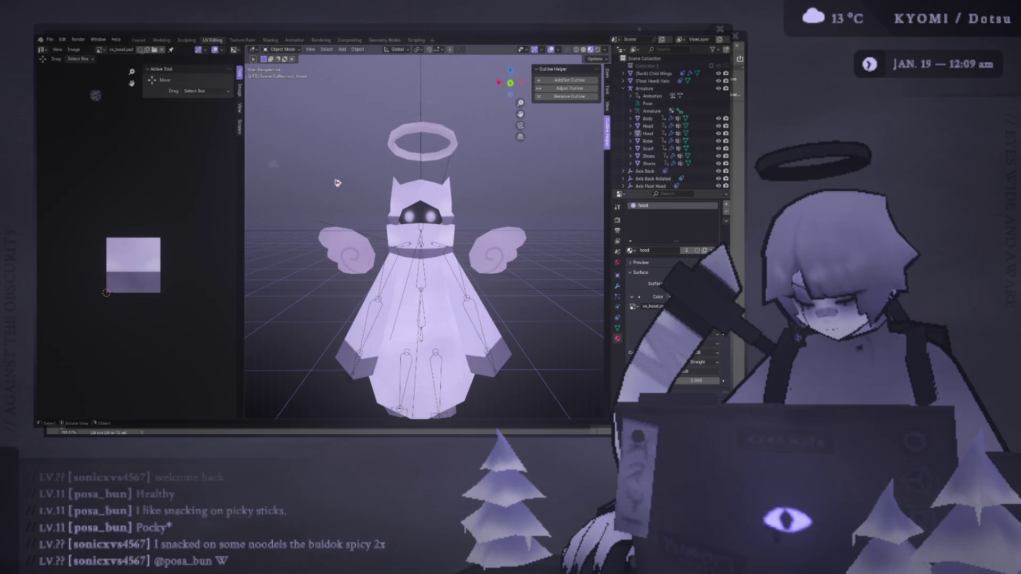
mouse_move(374, 204)
middle_down()
mouse_move(486, 245)
mouse_move(328, 104)
middle_up()
key(ctrl+KP_1)
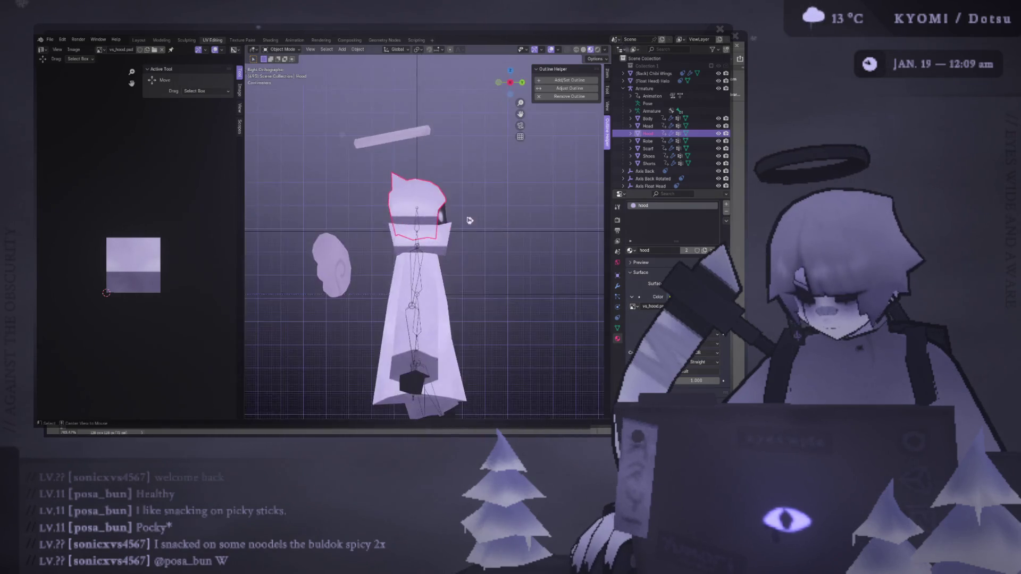
key(ctrl+s)
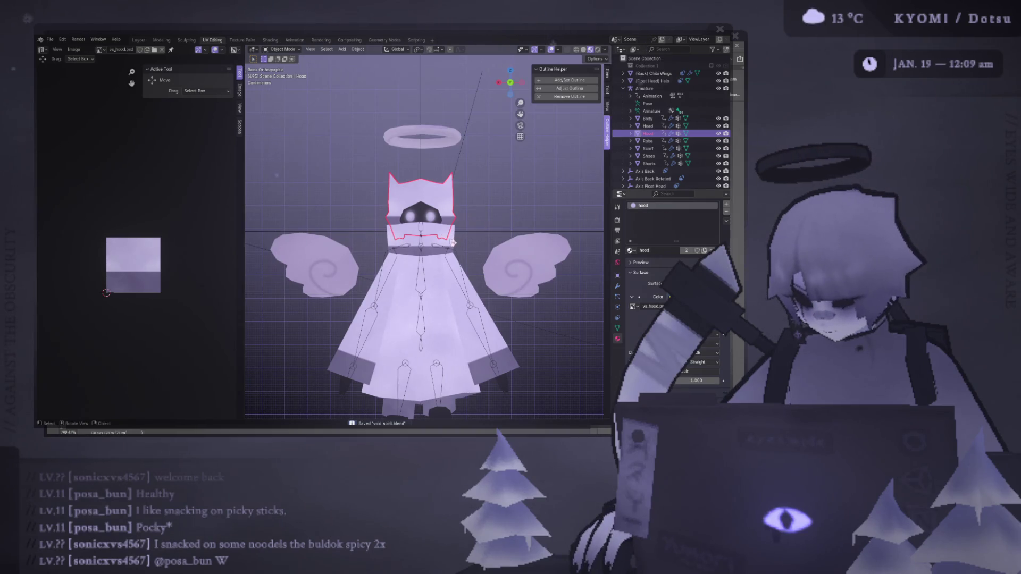
click(450, 238)
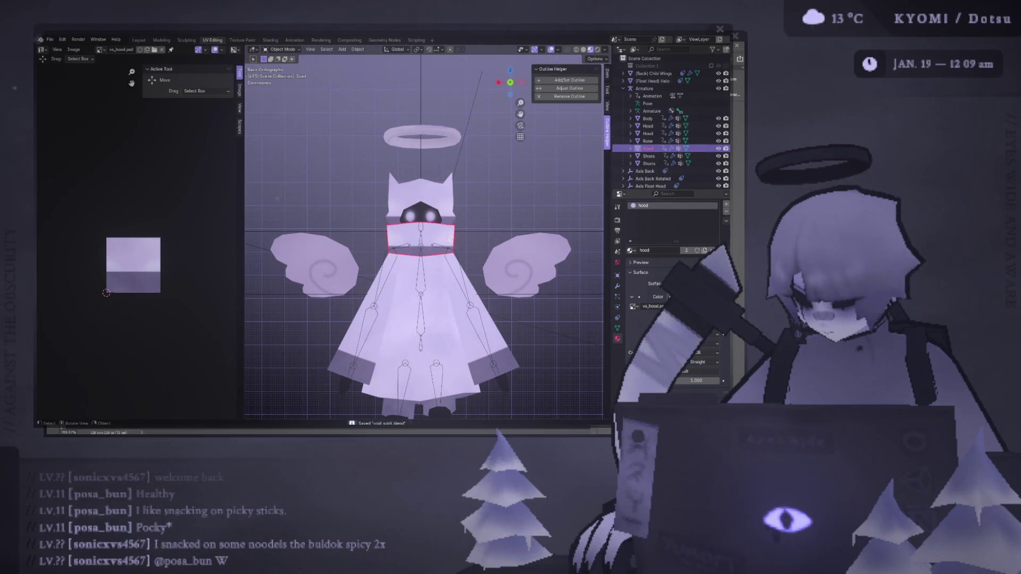
- Replace the scarf's hood material with a new material named 'scarf'
click(726, 211)
click(659, 266)
double_click(650, 220)
text(scarf)
key(Return)
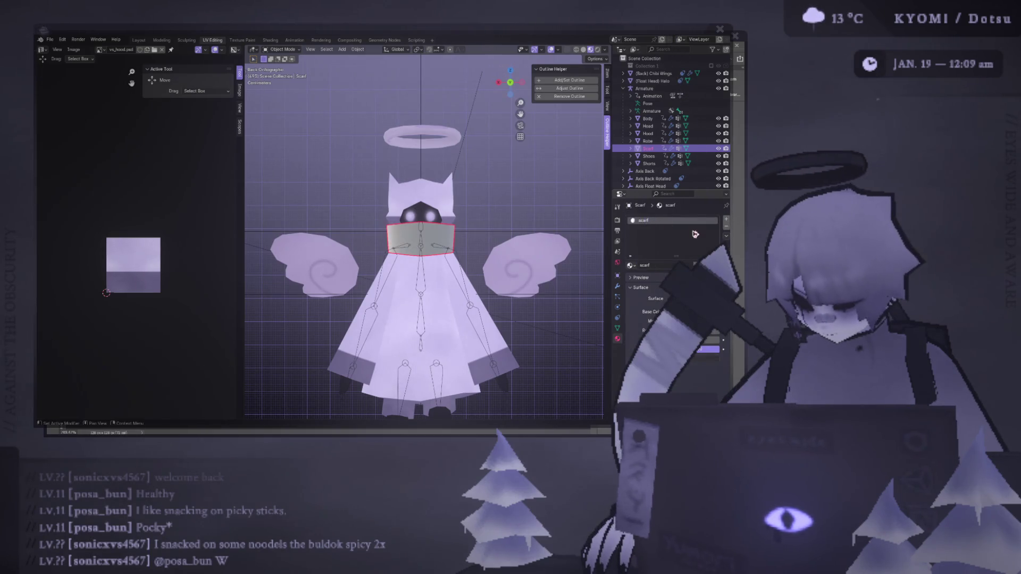
- Make the scarf material an Emission shader whose colour comes from an Image Texture
click(664, 298)
click(643, 145)
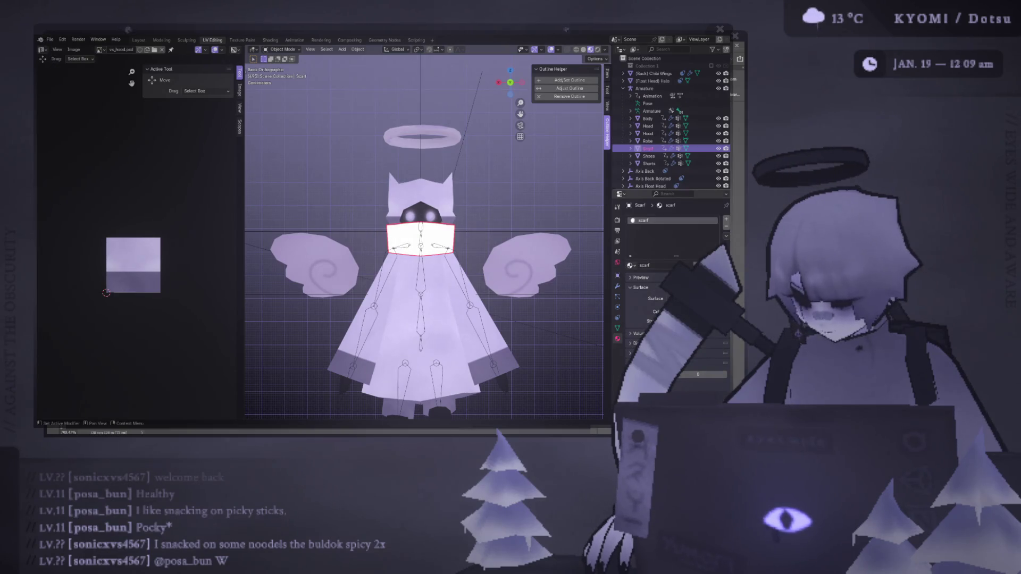
click(691, 312)
click(631, 312)
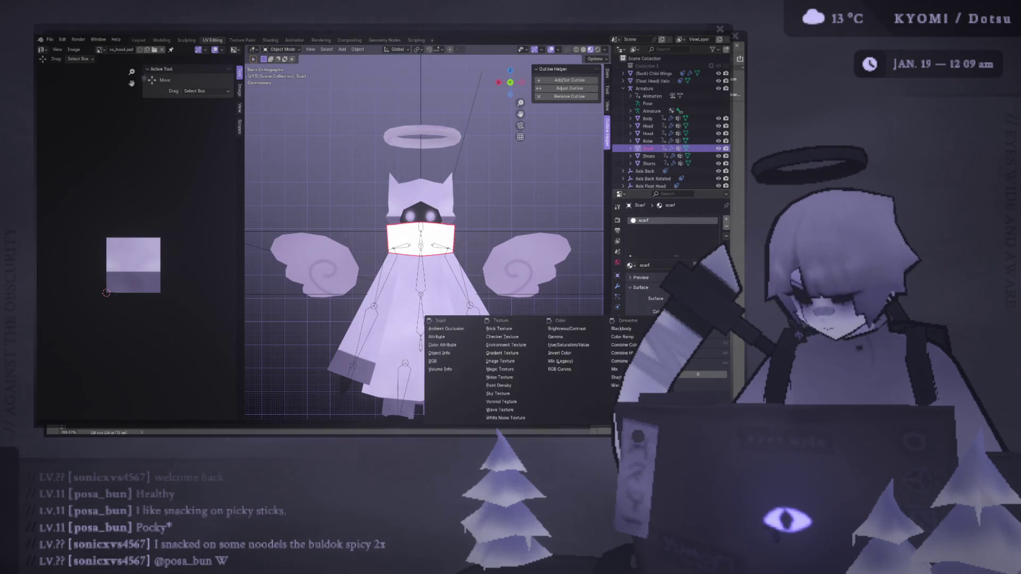
click(468, 359)
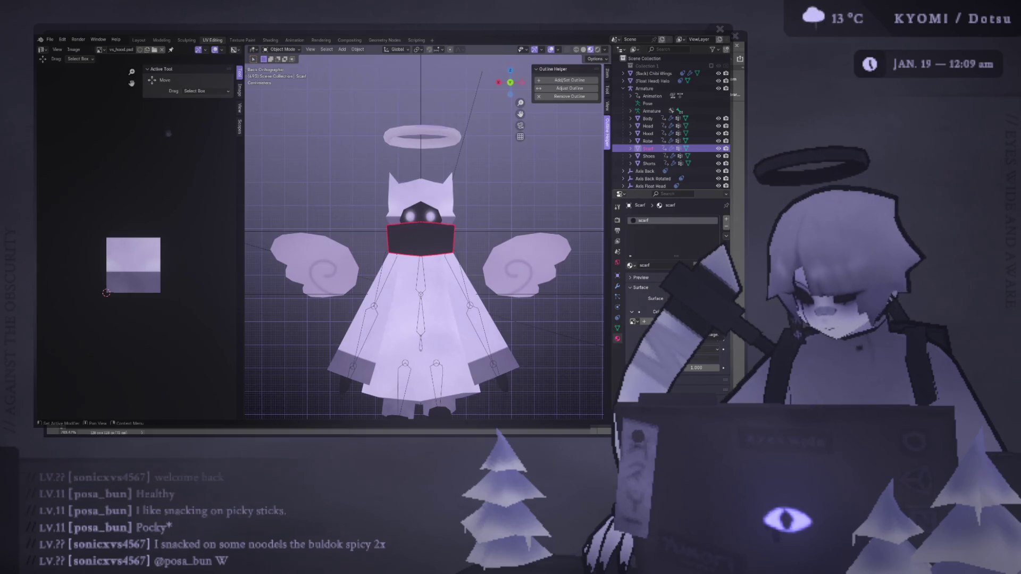
key(alt+Tab)
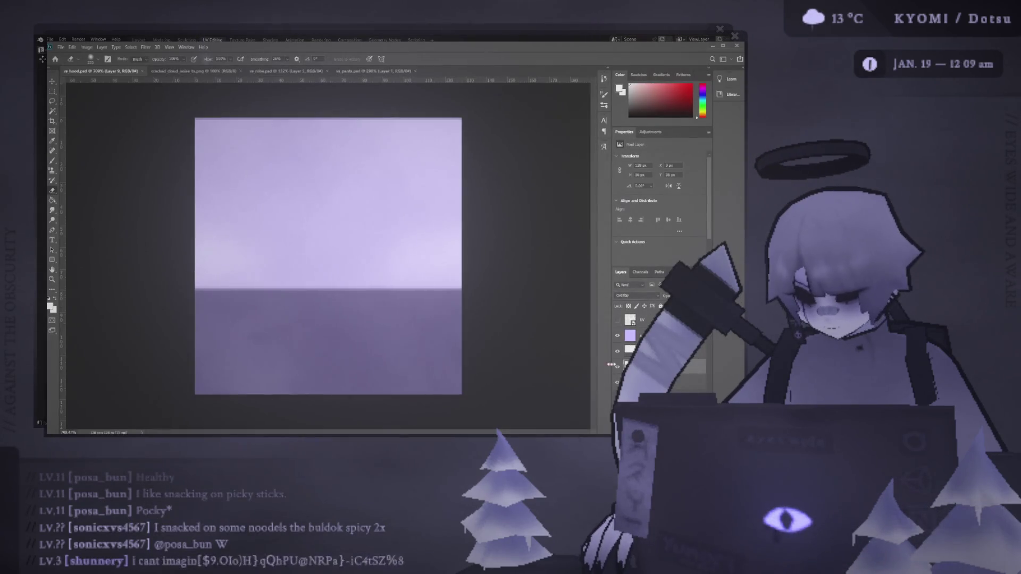
- Hide the dark lower band layer to leave the canvas lilac, and erase a stroke across it
click(618, 351)
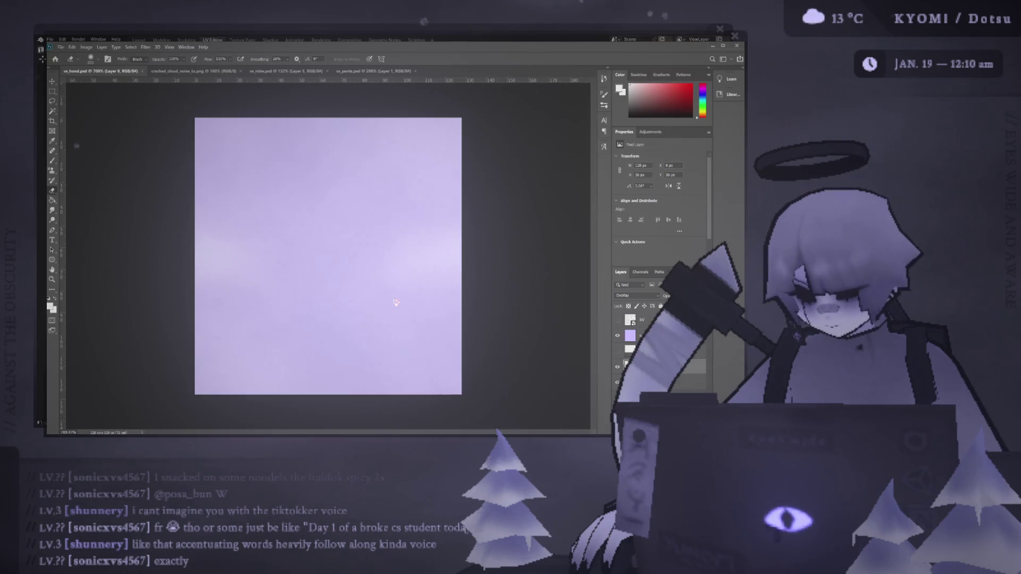
drag(395, 299, 307, 185)
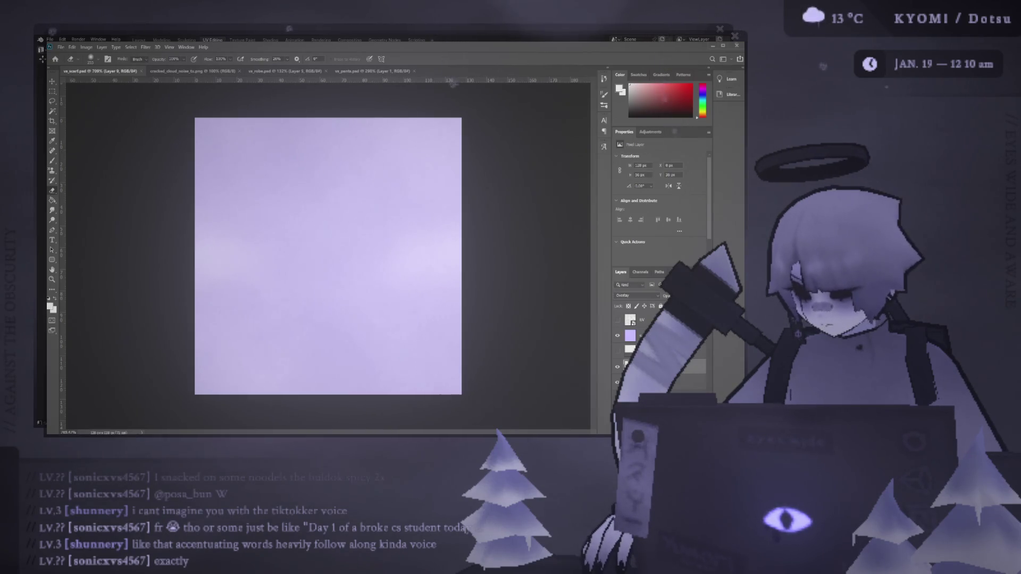
- Select and show the dark third layer, and hide the purple layer above it
click(618, 351)
click(617, 351)
click(618, 336)
click(617, 335)
click(630, 349)
click(618, 351)
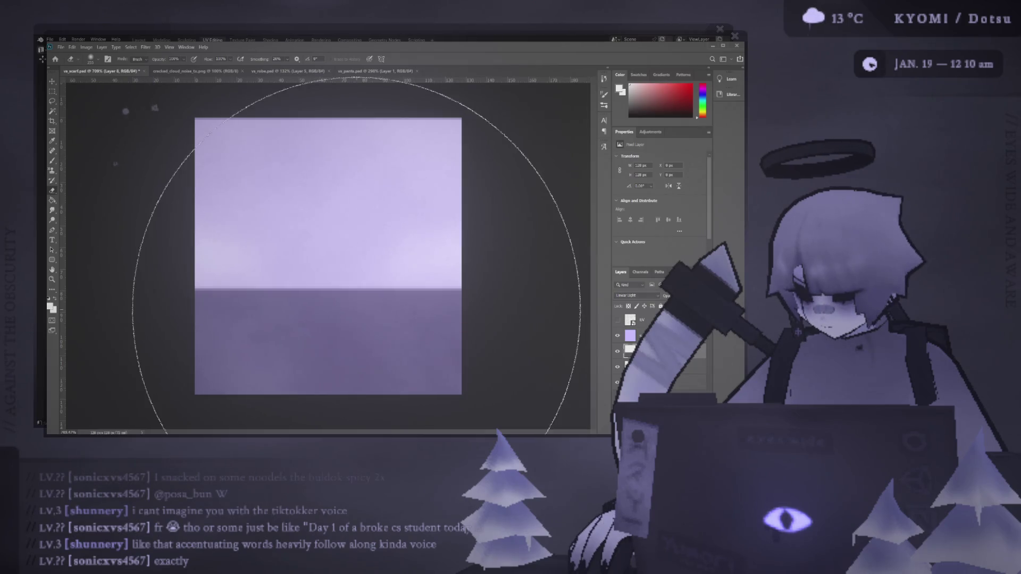
key(ctrl+t)
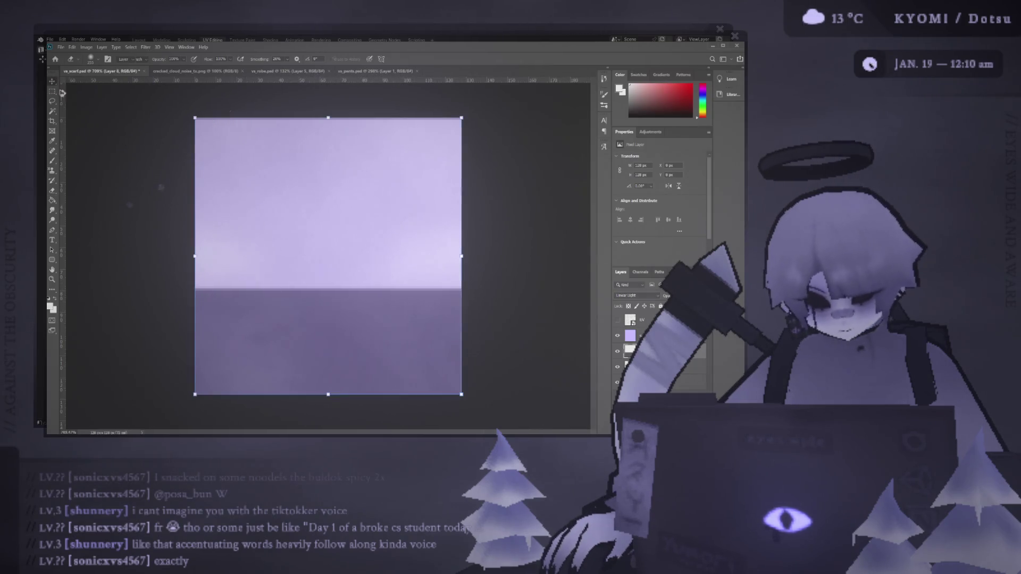
key(Return)
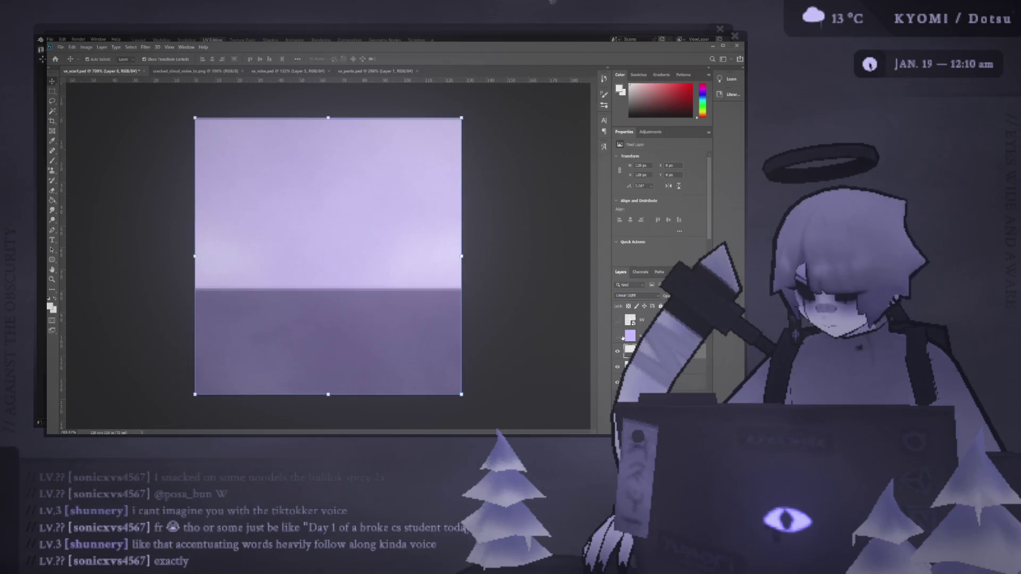
click(617, 335)
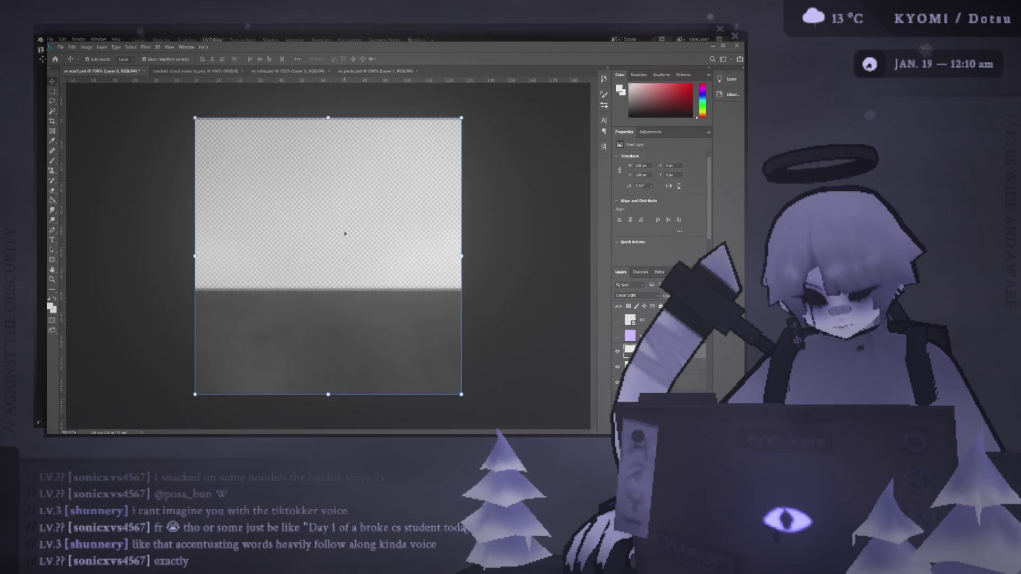
click(269, 164)
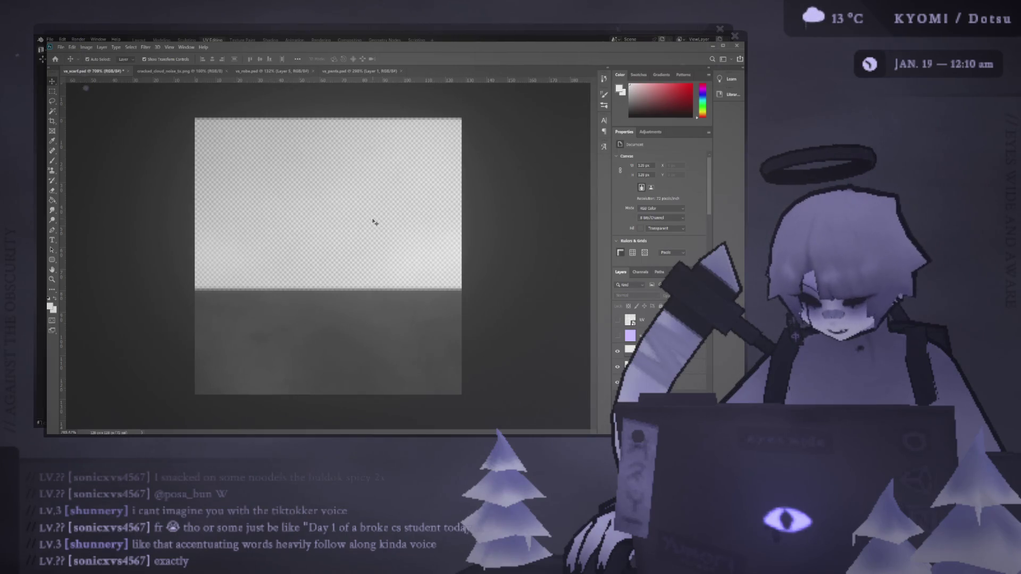
- Stretch the dark cloudy layer upward to cover the whole canvas and commit the transform
key(ctrl+t)
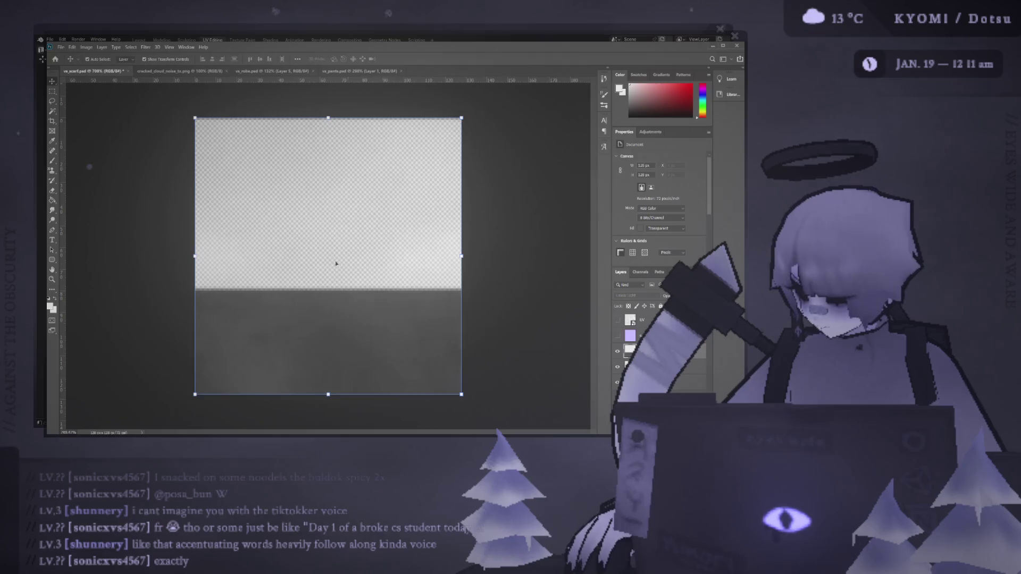
drag(328, 118, 289, 40)
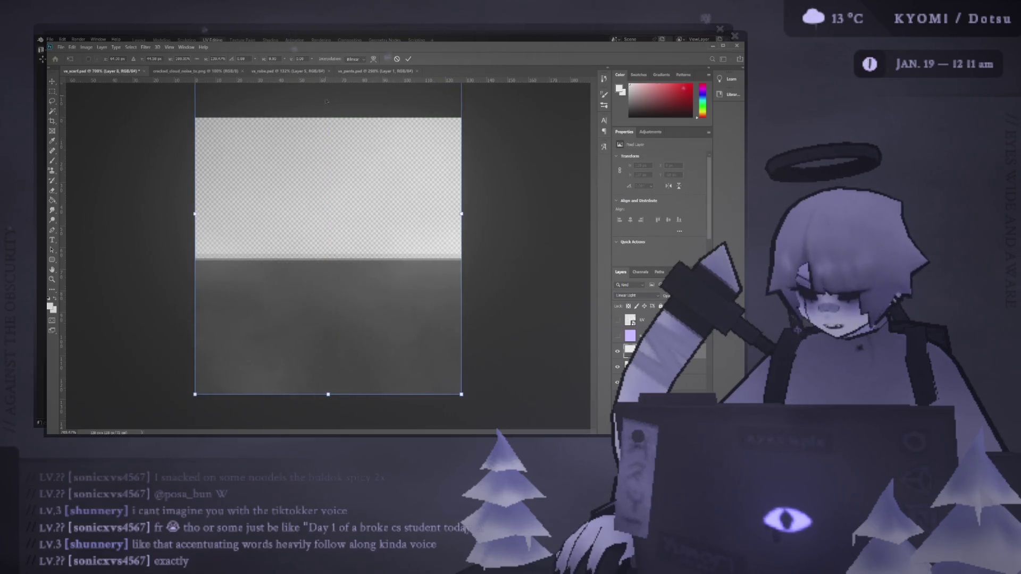
alt+scroll(326, 234, down, 5)
drag(328, 184, 328, 54)
click(411, 59)
click(357, 166)
alt+scroll(286, 192, up, 4)
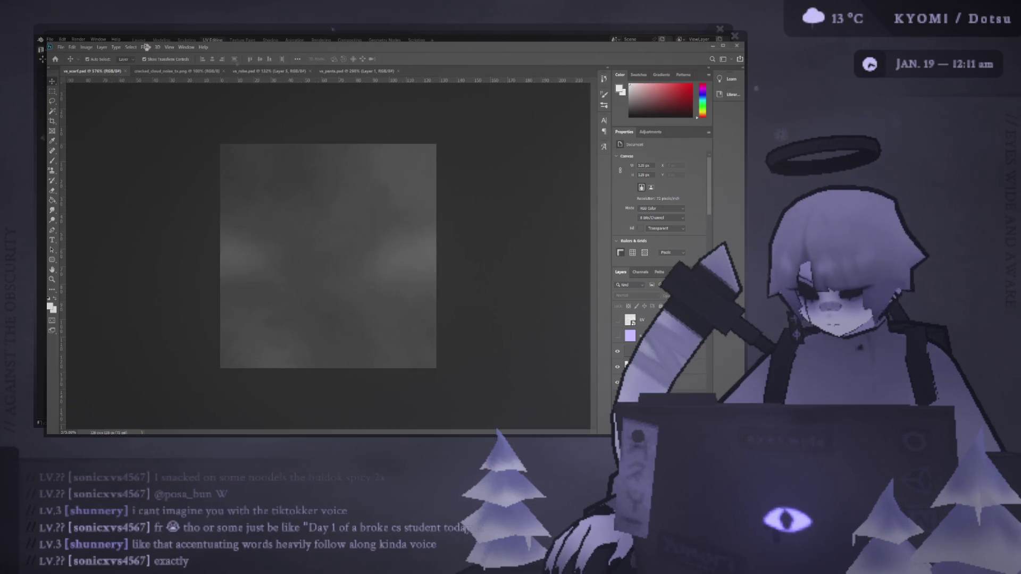
key(alt+Tab)
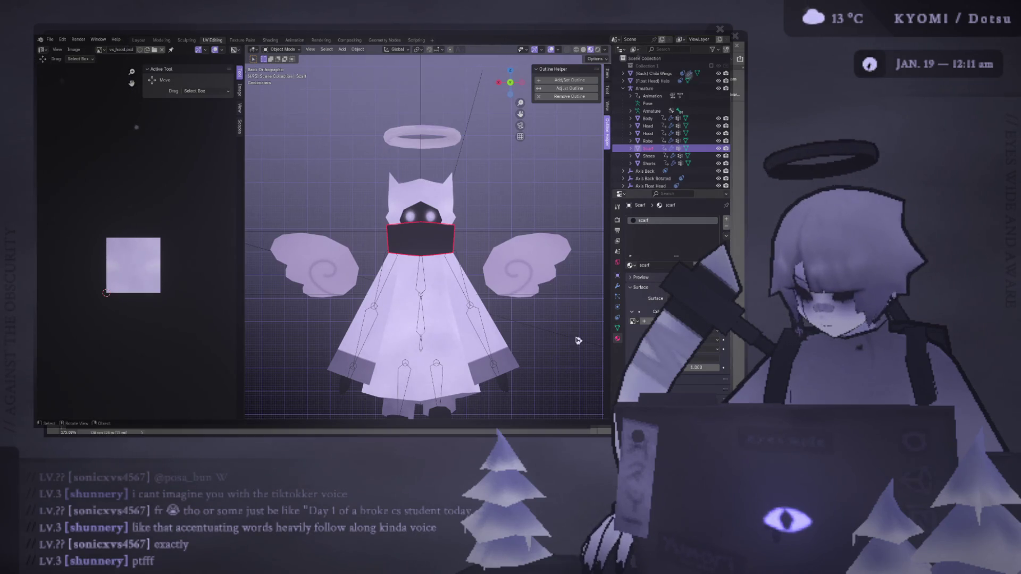
- Widen the 3D view, leave the scarf's Edit Mode and save the Blender file
key(alt+Tab)
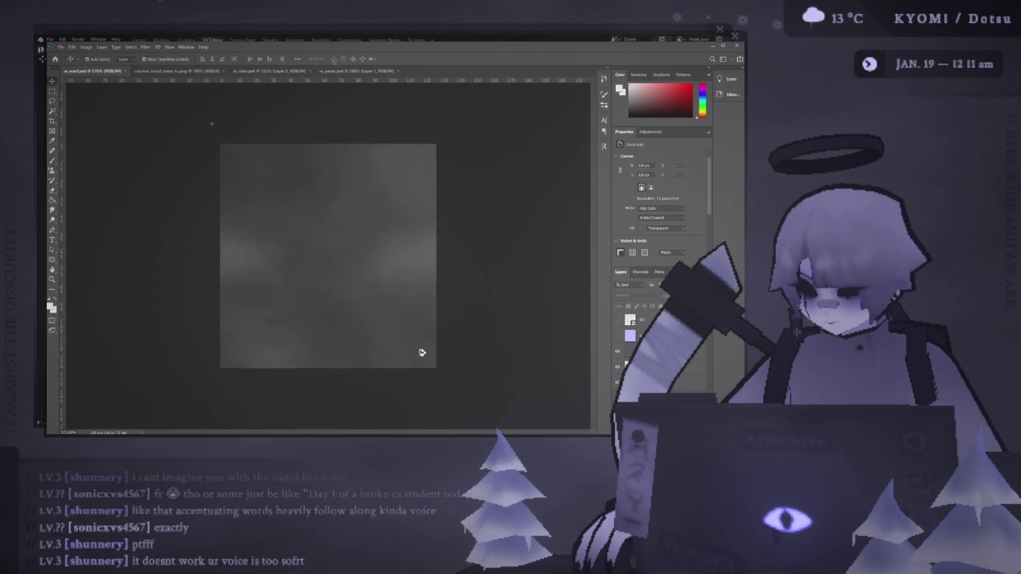
key(alt+Tab)
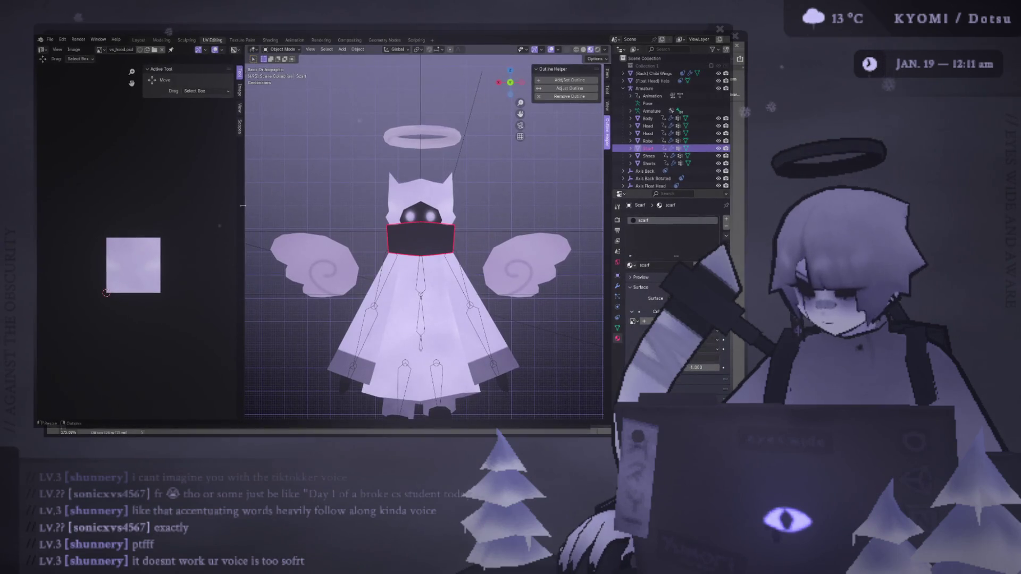
drag(244, 211, 226, 211)
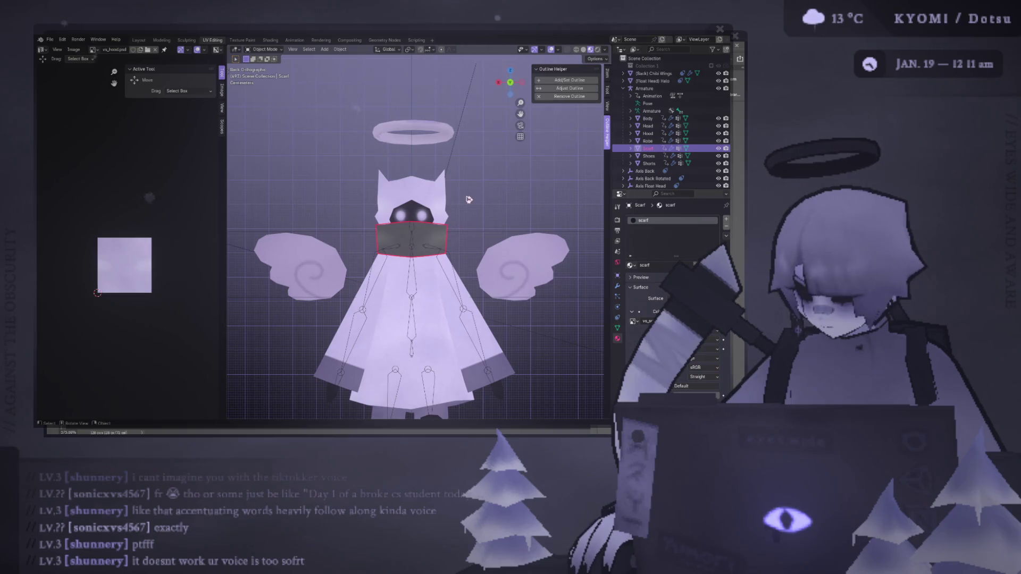
key(Tab)
key(Tab)
middle_drag(468, 200, 458, 175)
key(ctrl+s)
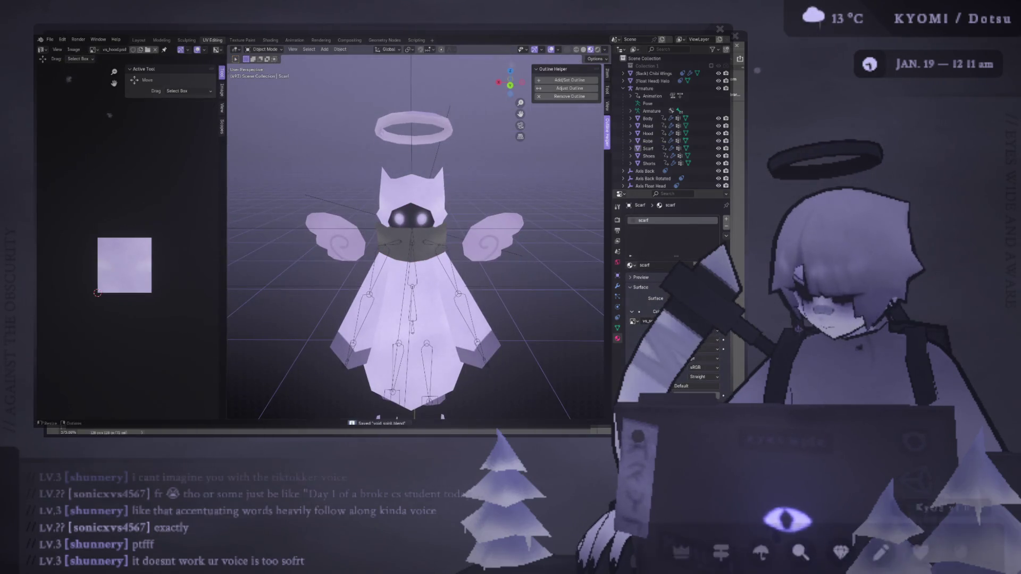
key(alt+Tab)
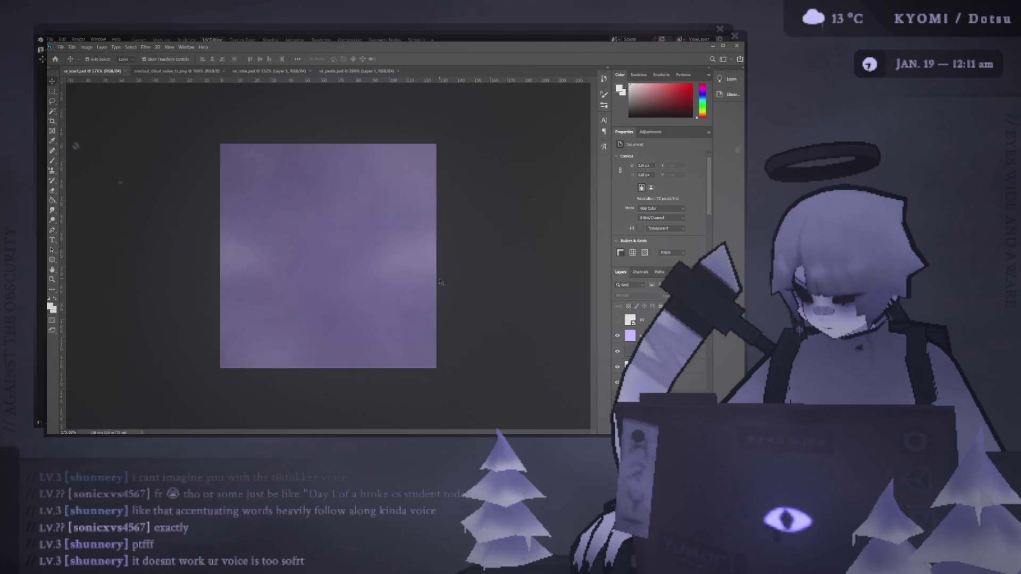
key(alt+Tab)
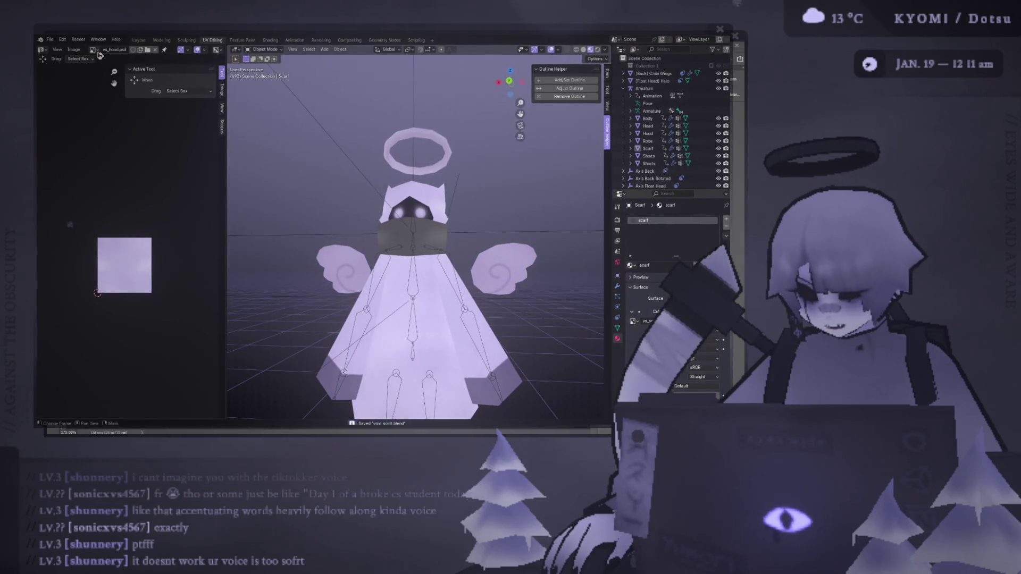
- Load vs_scarf.psd into the UV editor, hide overlays and orbit to inspect the textured scarf
click(98, 52)
click(128, 113)
mouse_move(308, 263)
middle_down()
mouse_move(286, 275)
mouse_move(292, 228)
middle_up()
click(342, 220)
click(559, 49)
mouse_move(372, 239)
middle_down()
mouse_move(340, 244)
mouse_move(595, 232)
mouse_move(481, 227)
middle_up()
scroll(337, 244, up, 5)
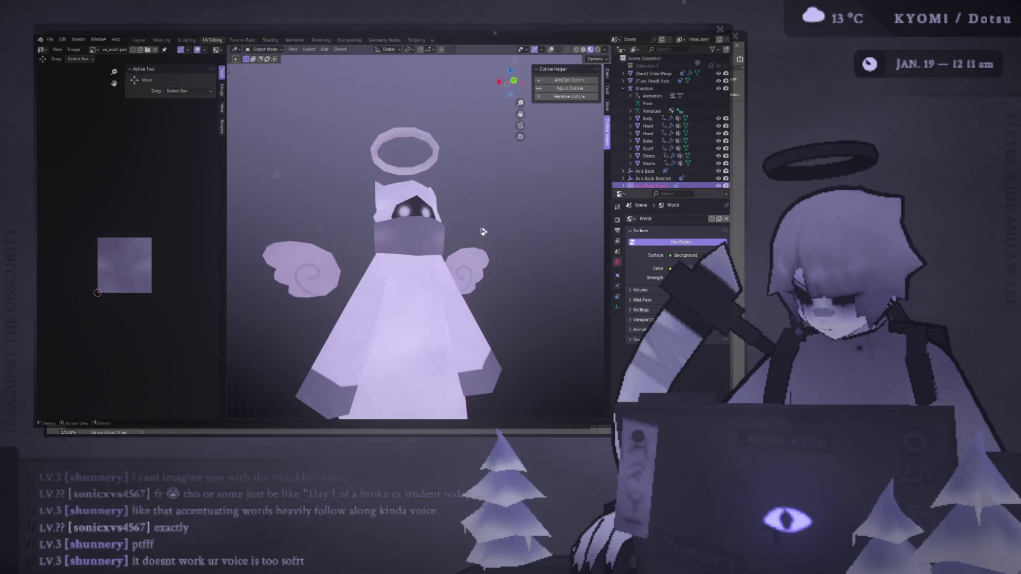
scroll(479, 256, up, 8)
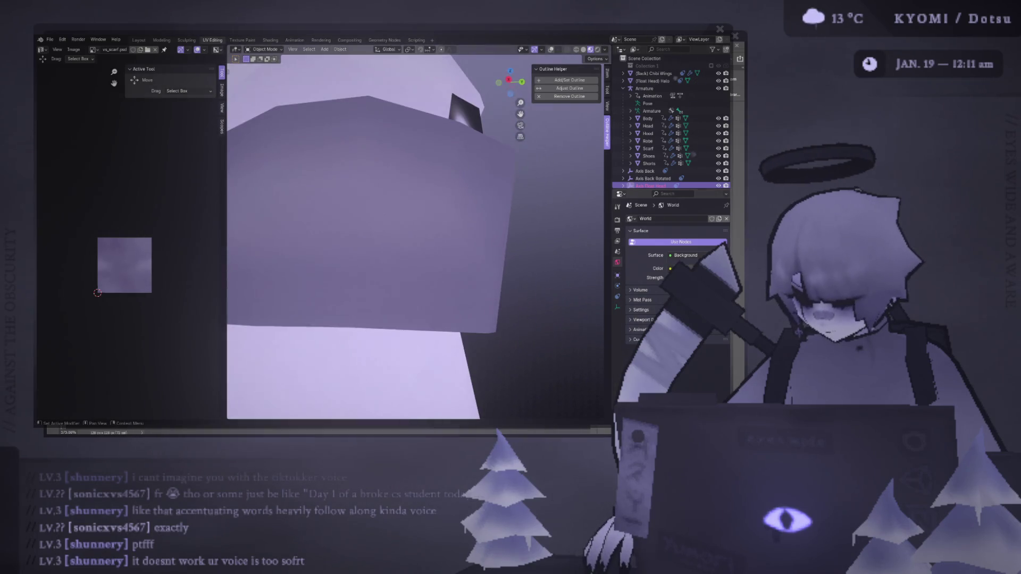
scroll(556, 233, down, 6)
middle_drag(556, 232, 368, 225)
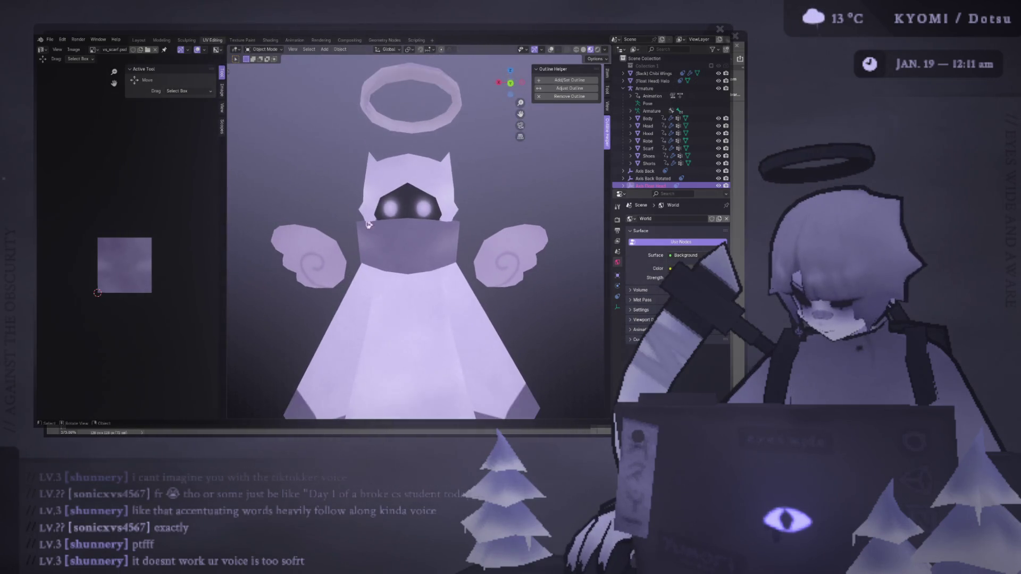
scroll(355, 140, down, 4)
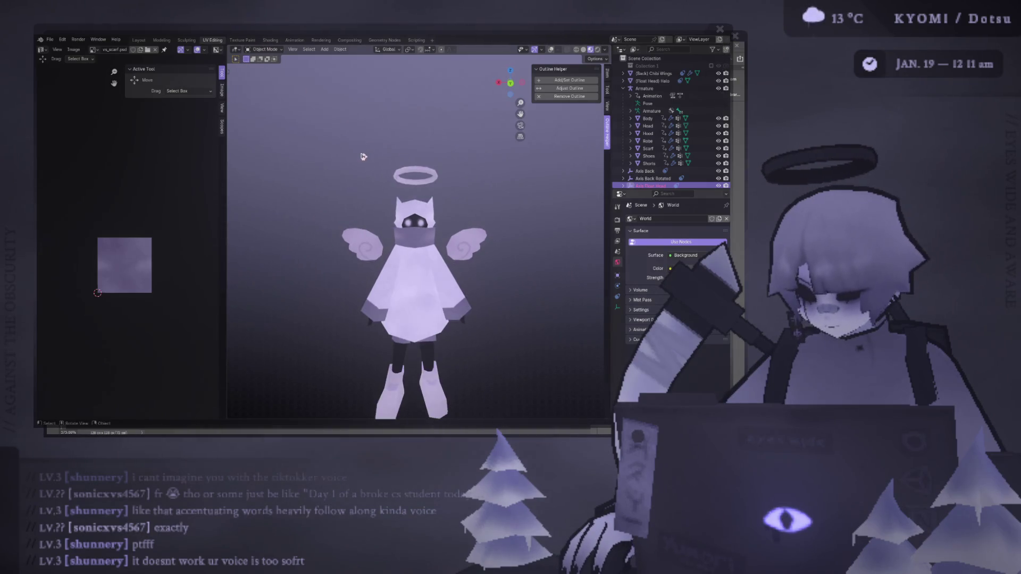
scroll(429, 244, up, 3)
key(alt+Tab)
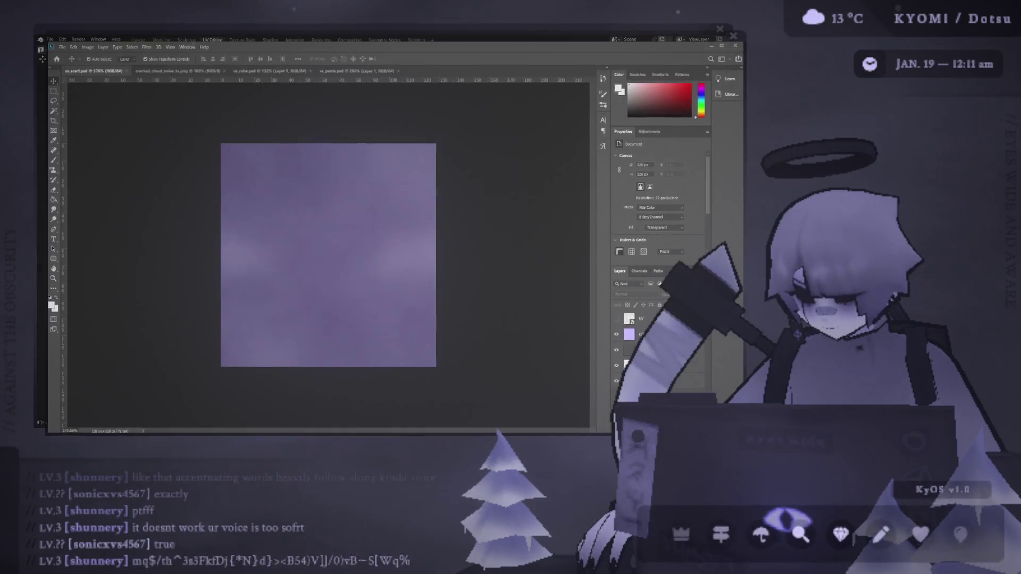
- Paste the scarf texture again onto the Linear Light layer, then undo the repeated paste
key(ctrl+v)
mouse_move(368, 273)
mouse_down()
mouse_move(400, 263)
mouse_move(352, 266)
mouse_move(368, 271)
mouse_up()
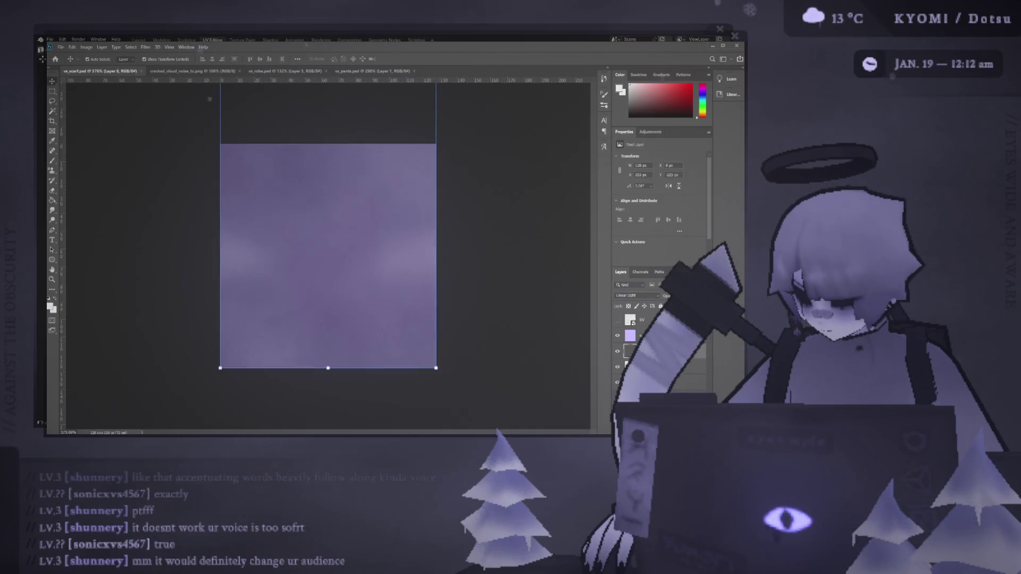
key(ctrl+z)
key(ctrl+z)
key(ctrl+z)
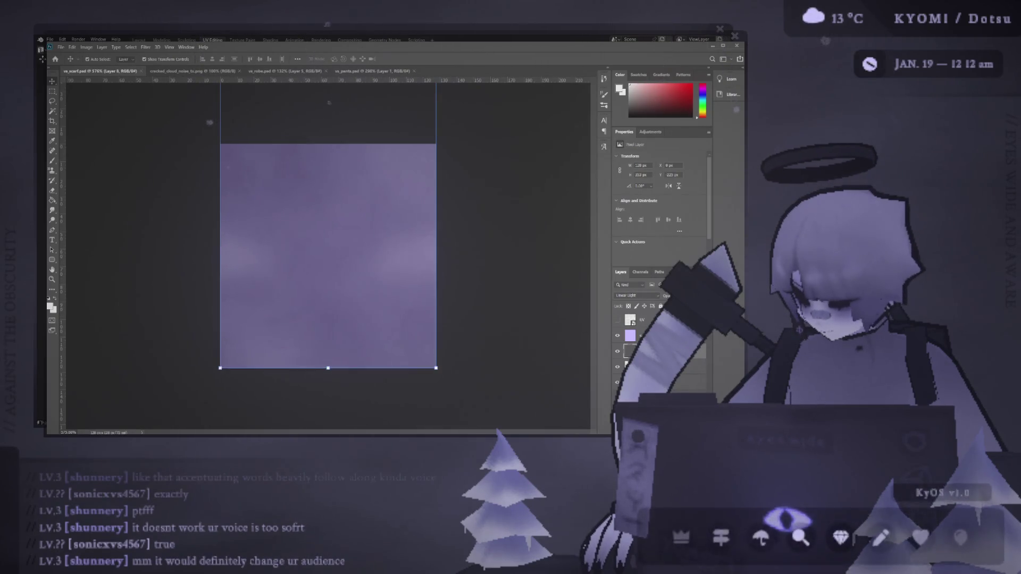
click(643, 351)
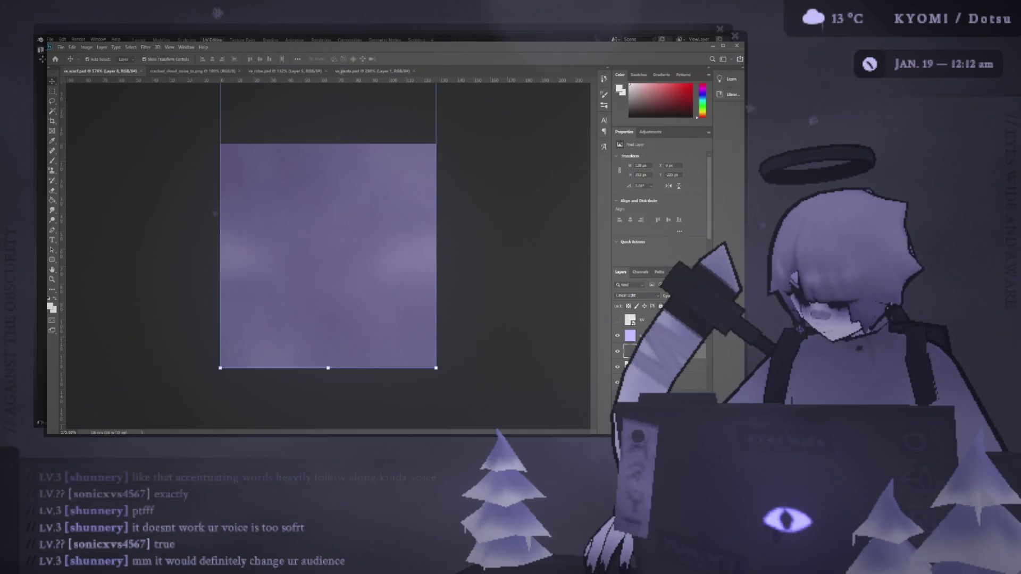
key(ctrl+v)
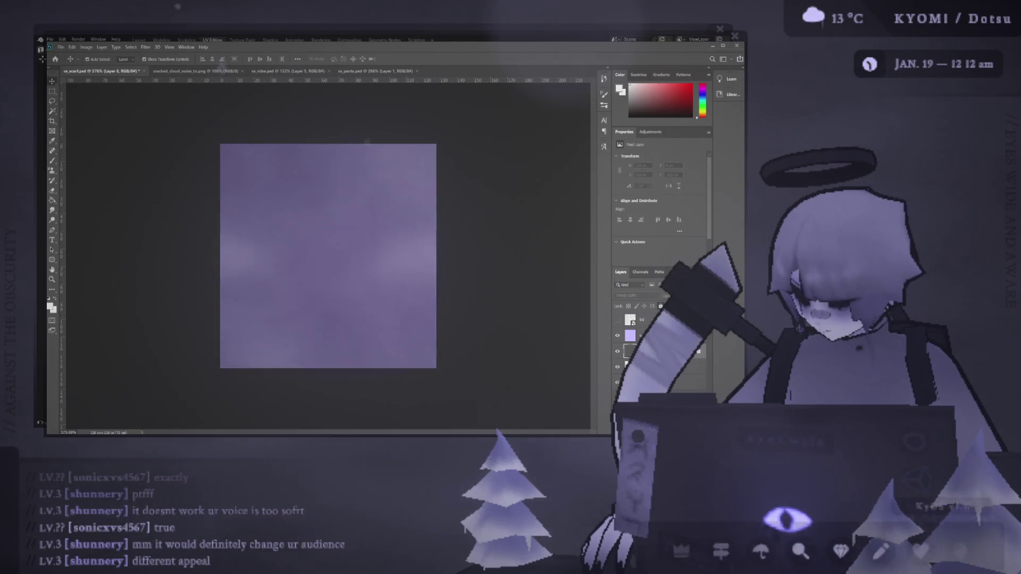
key(ctrl+z)
key(ctrl+s)
key(alt+Tab)
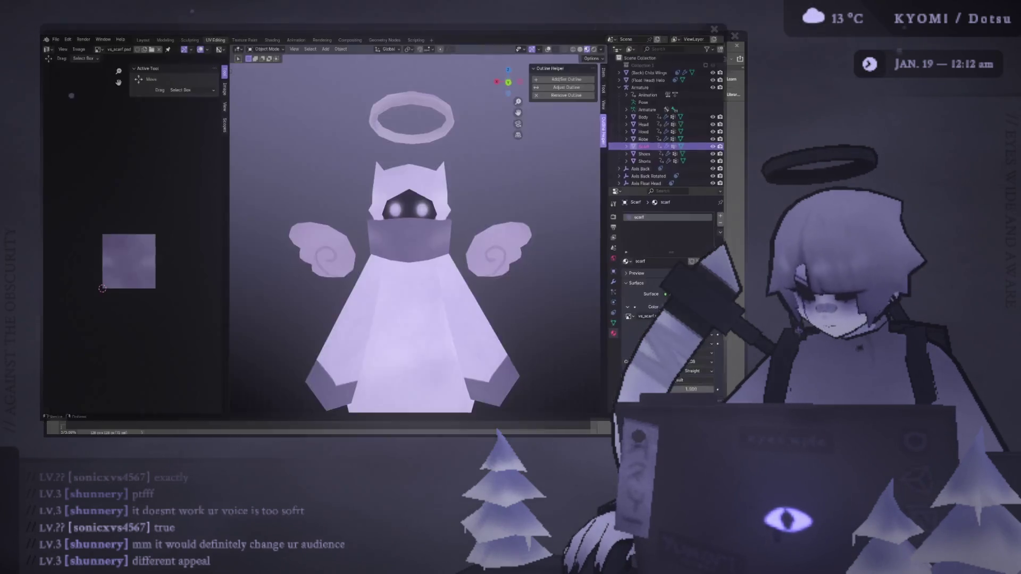
scroll(342, 227, down, 2)
mouse_move(342, 228)
middle_down()
mouse_move(292, 237)
mouse_move(326, 230)
mouse_move(357, 195)
middle_up()
scroll(326, 231, down, 3)
click(358, 195)
scroll(358, 195, up, 2)
scroll(359, 205, down, 2)
scroll(360, 217, up, 3)
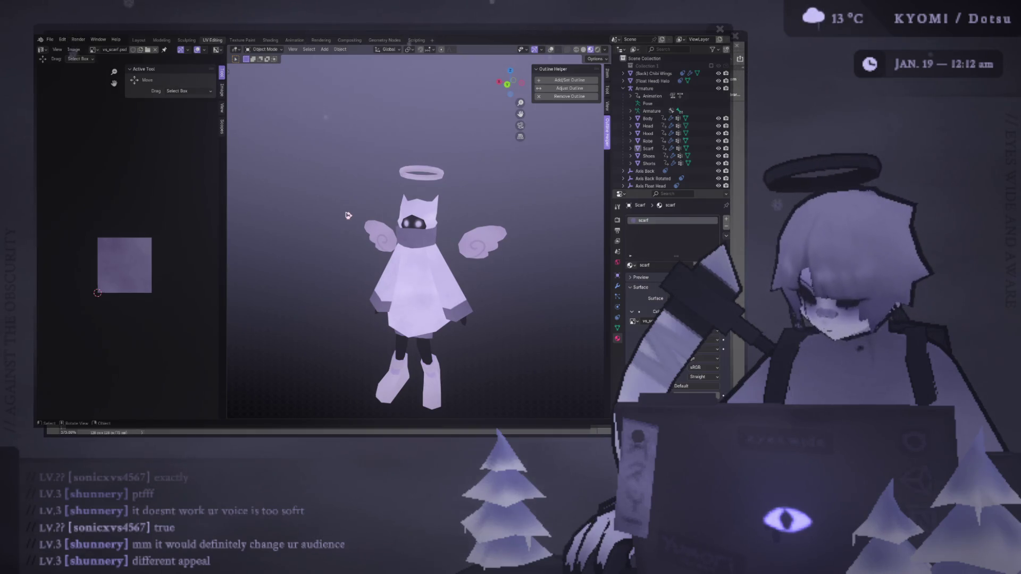
key(s)
mouse_move(423, 177)
middle_down()
mouse_move(251, 264)
mouse_move(437, 241)
middle_up()
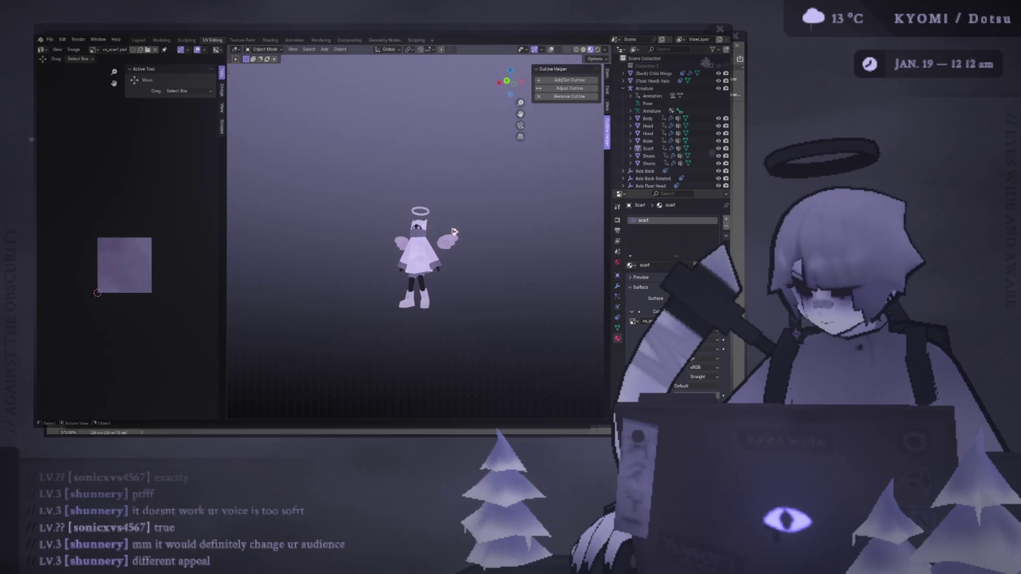
middle_drag(458, 231, 458, 234)
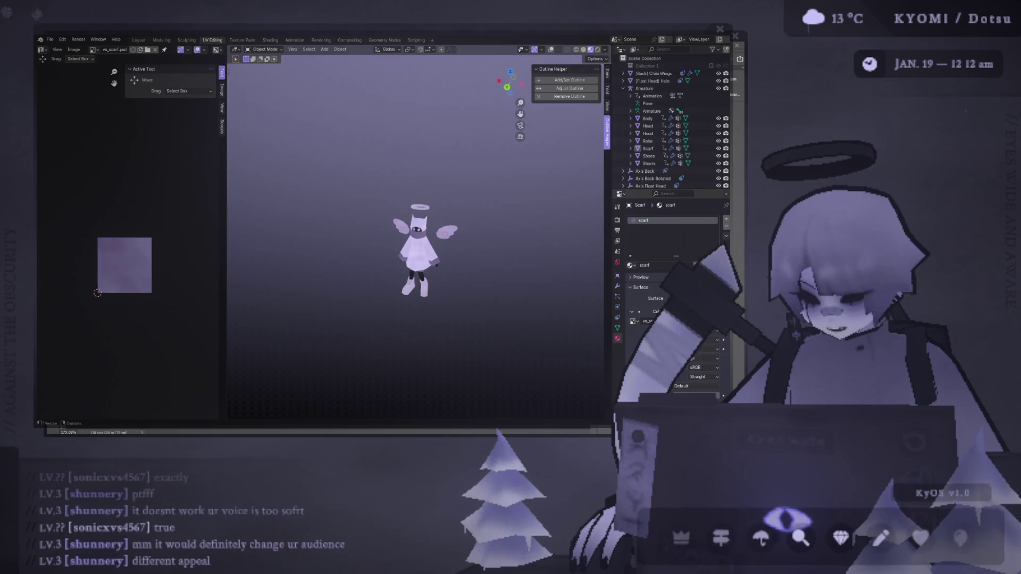
key(alt+Tab)
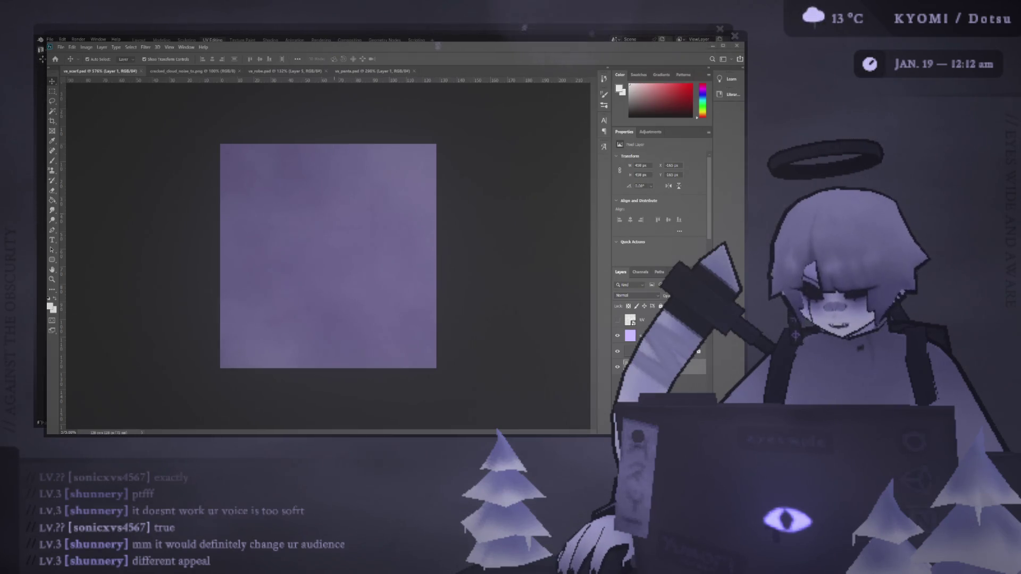
key(alt+Tab)
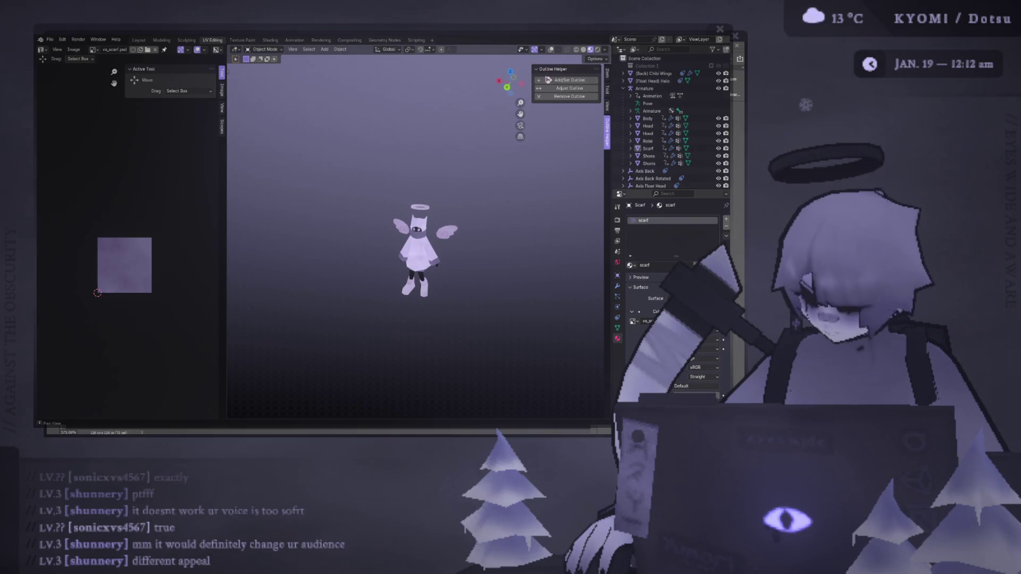
scroll(419, 209, up, 3)
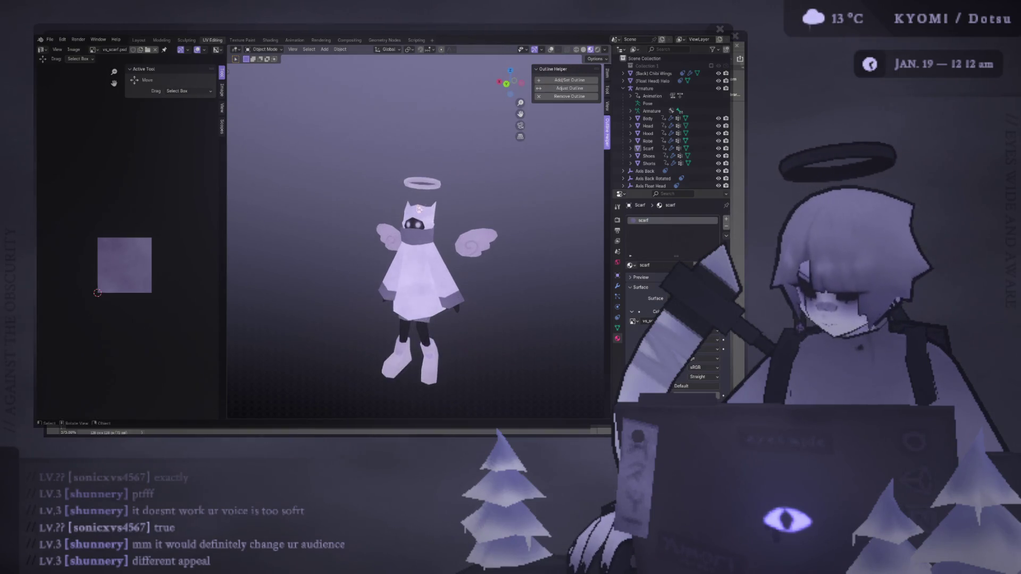
mouse_move(418, 209)
middle_down()
mouse_move(310, 218)
mouse_move(316, 171)
middle_up()
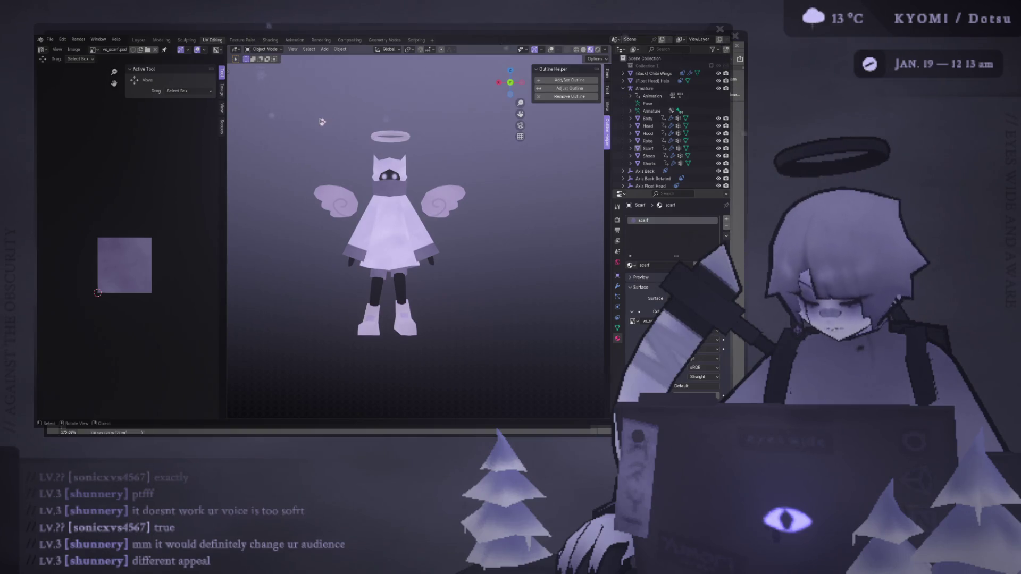
scroll(337, 139, down, 3)
middle_drag(337, 149, 349, 175)
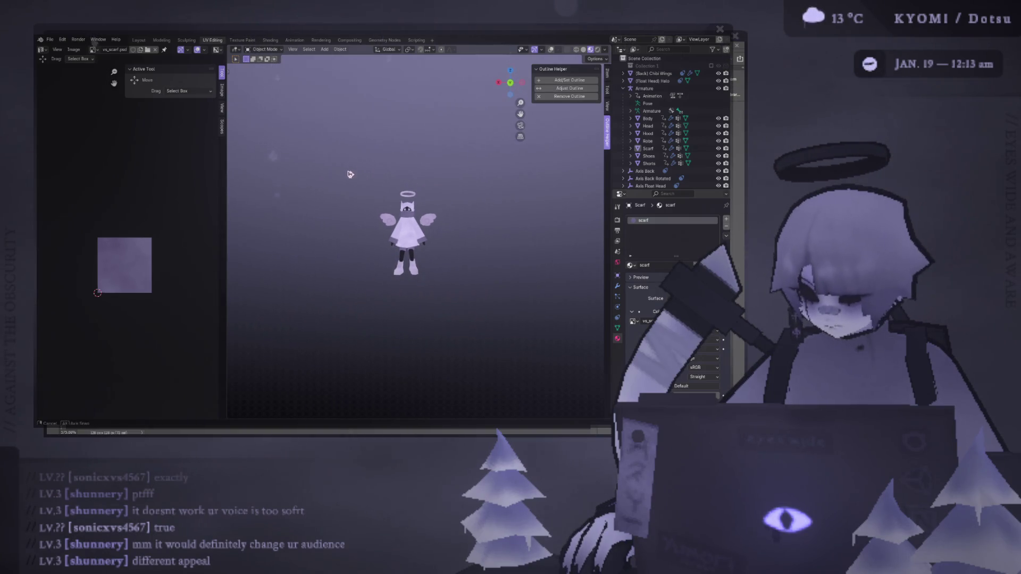
scroll(417, 286, up, 3)
mouse_move(417, 286)
middle_down()
mouse_move(448, 301)
mouse_move(441, 250)
middle_up()
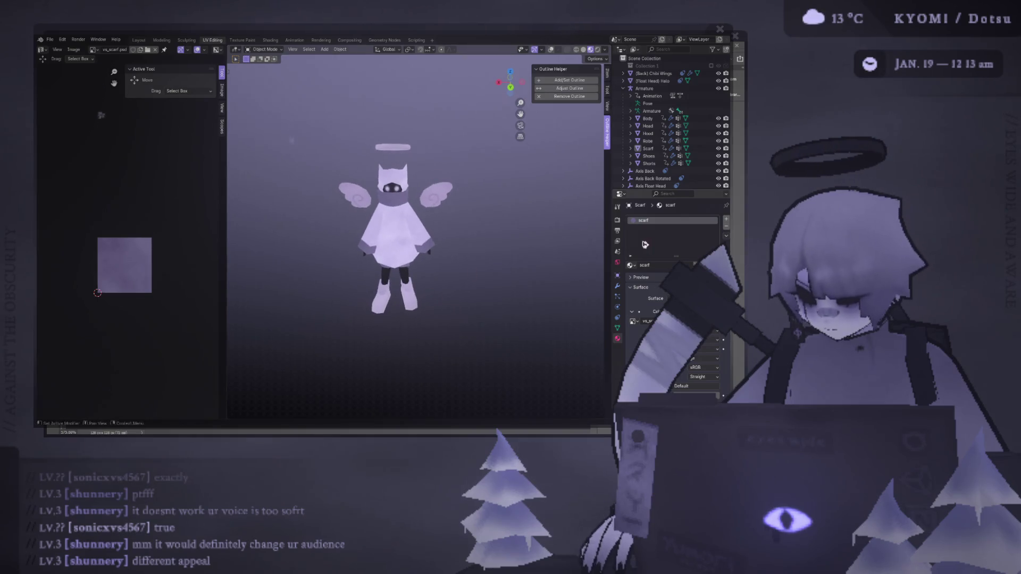
click(398, 200)
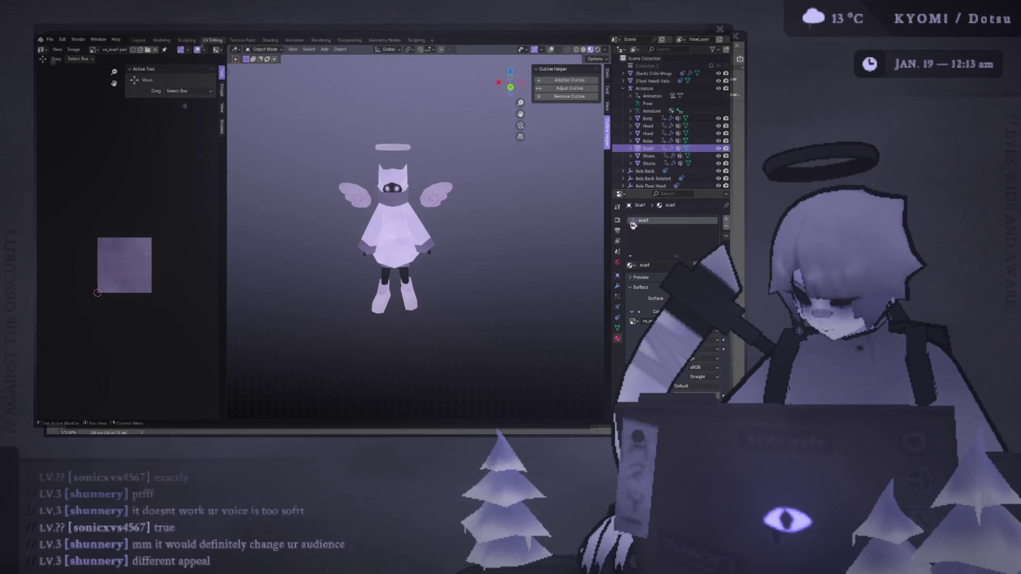
- Remove the shoes and face material slots from the Robe object
click(631, 265)
click(407, 200)
click(408, 200)
click(412, 220)
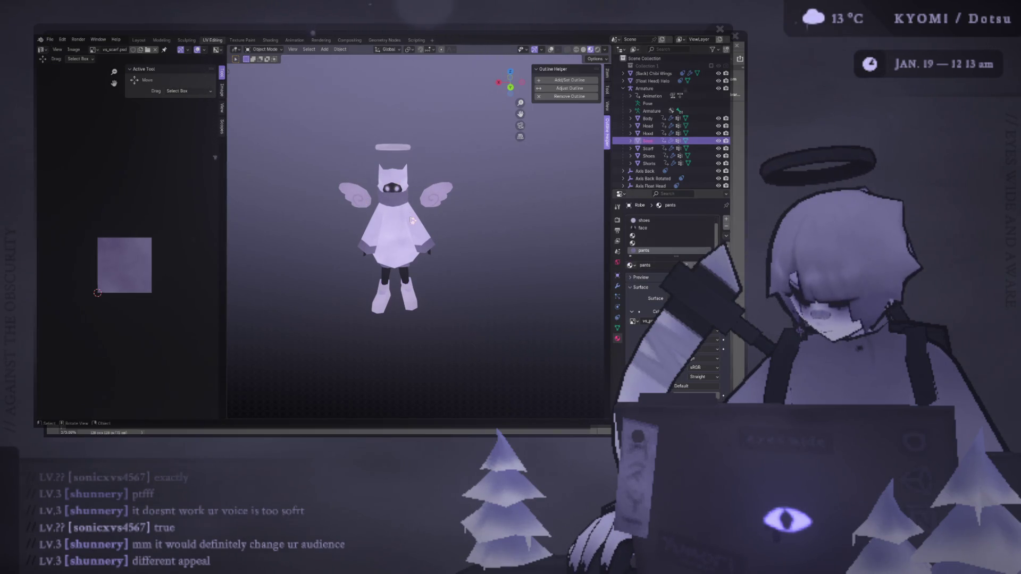
click(652, 220)
click(727, 227)
click(727, 227)
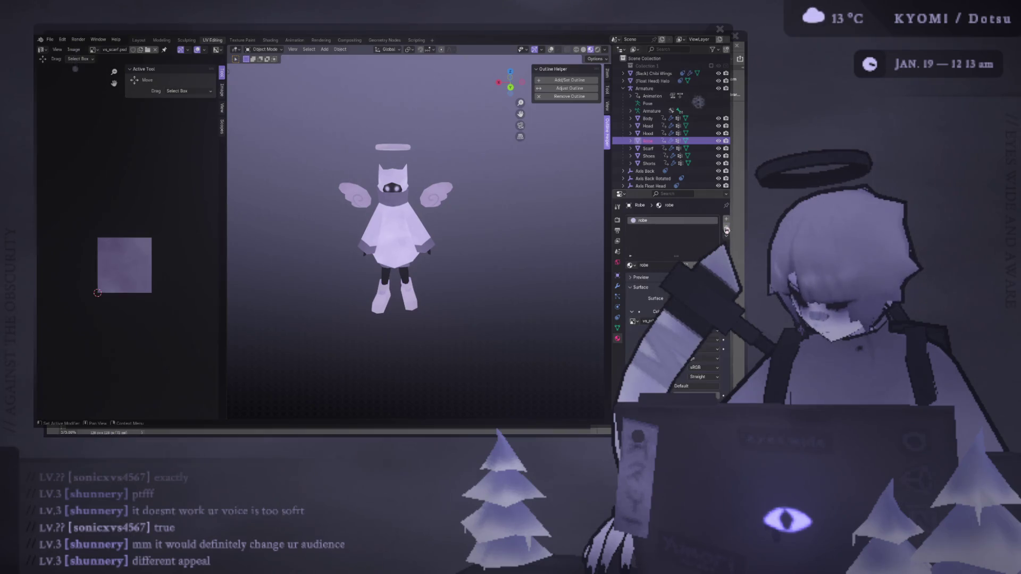
- Try removing the face material slot from the Head object, then undo it
middle_drag(425, 240, 406, 261)
click(406, 261)
click(405, 261)
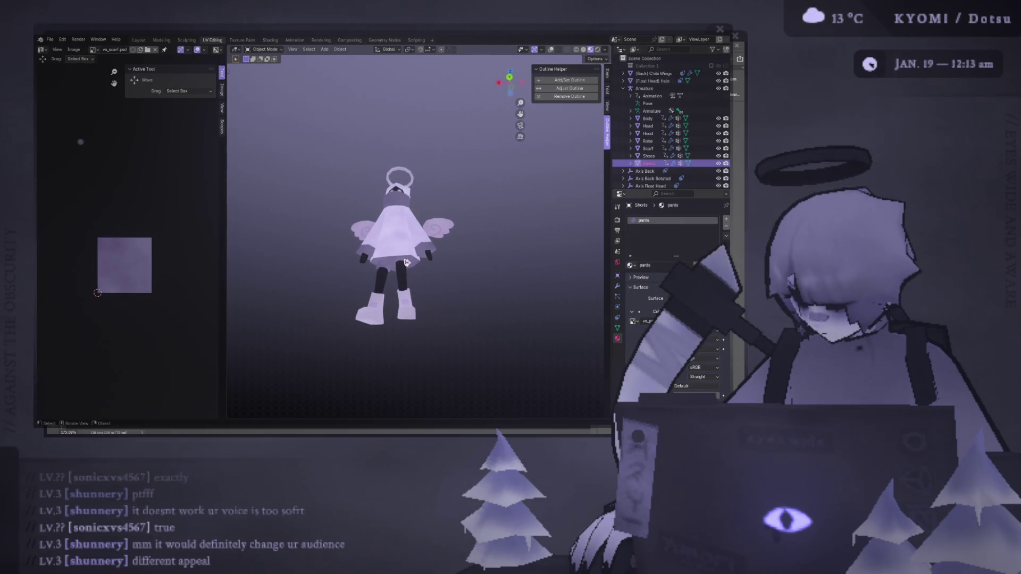
click(653, 141)
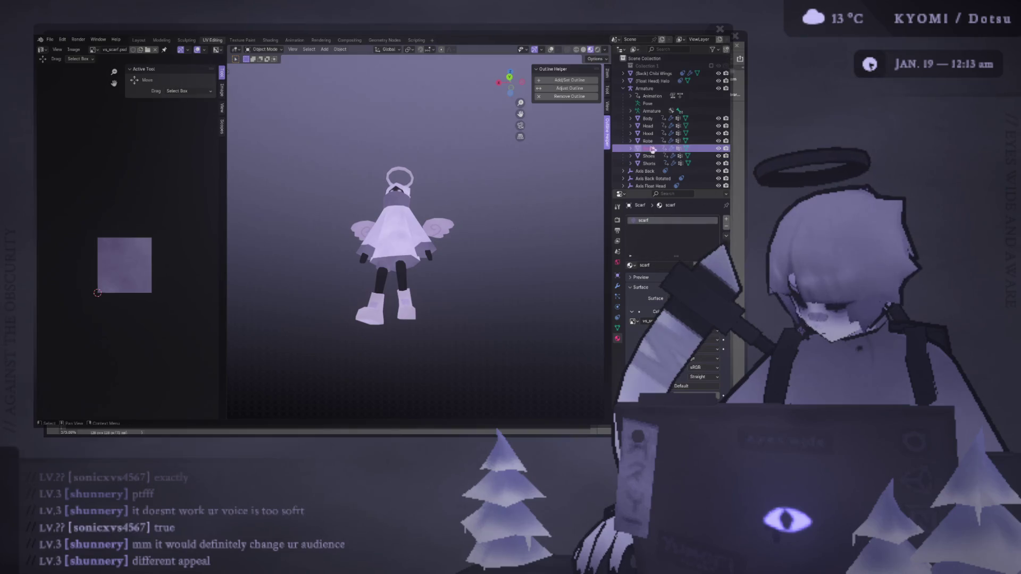
click(653, 126)
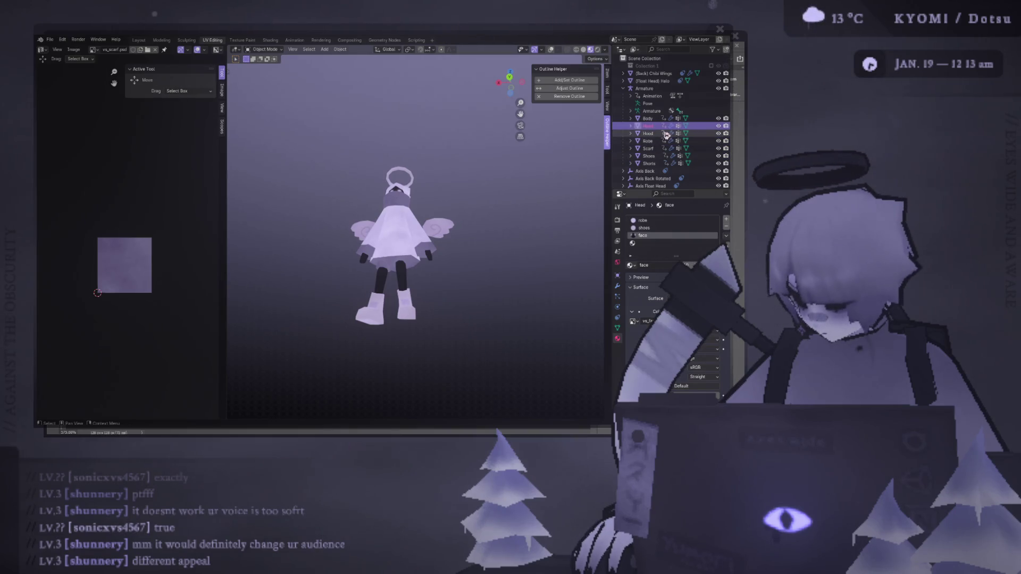
scroll(477, 266, up, 3)
click(727, 227)
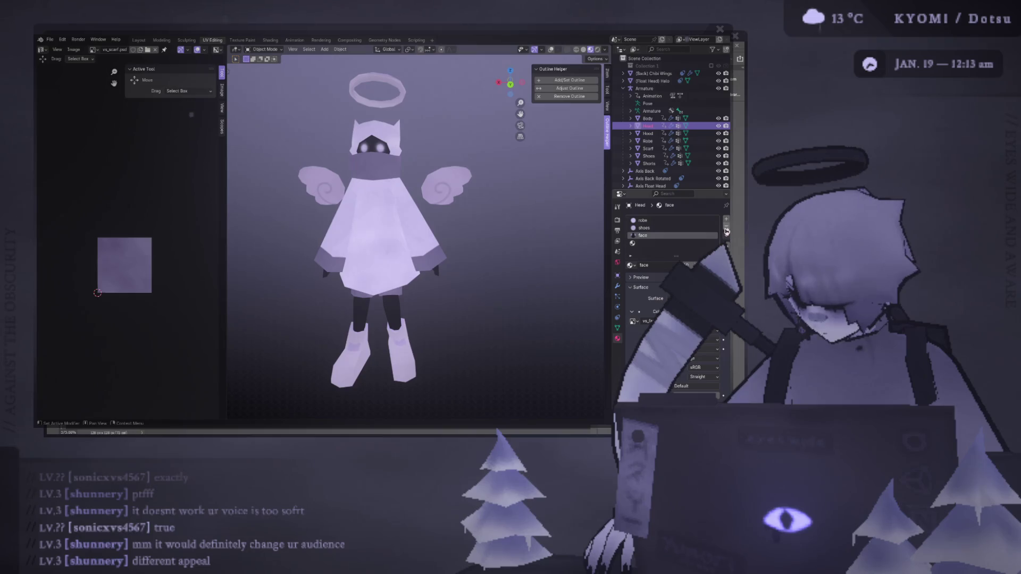
key(ctrl+z)
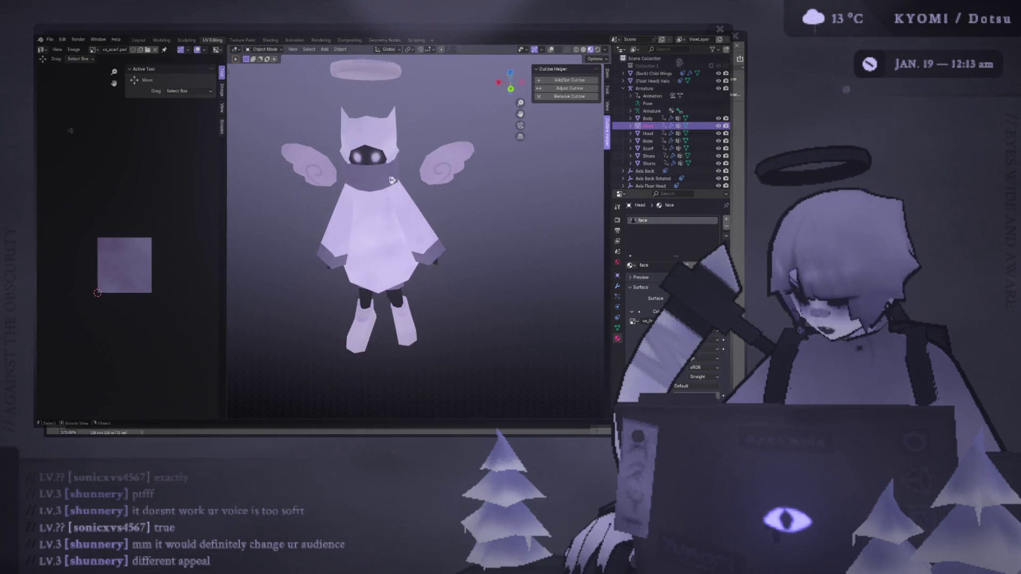
- Remove the robe and shoes material slots from the Body object
scroll(413, 207, up, 2)
mouse_move(413, 207)
middle_down()
mouse_move(412, 223)
mouse_move(420, 193)
middle_up()
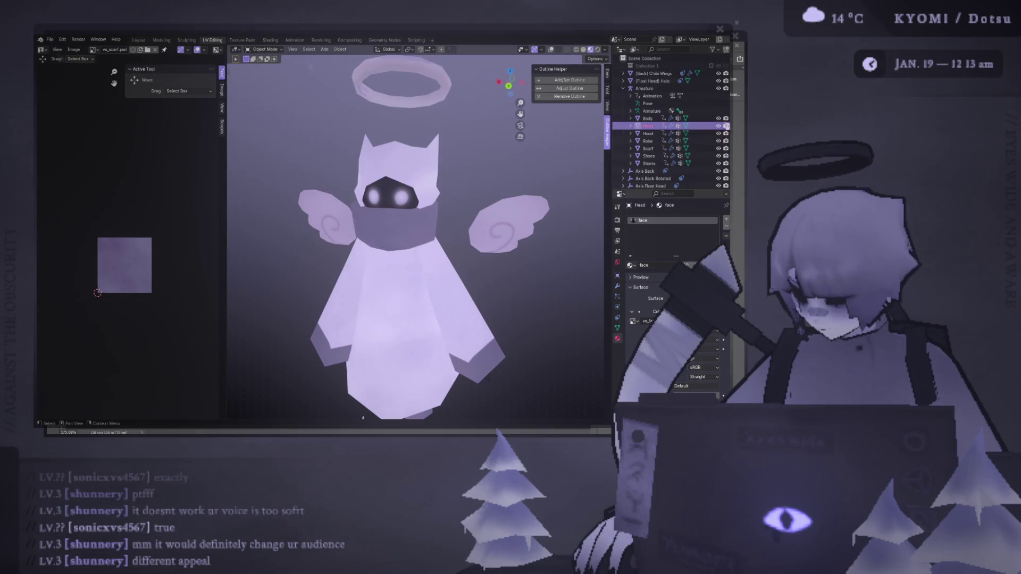
click(663, 119)
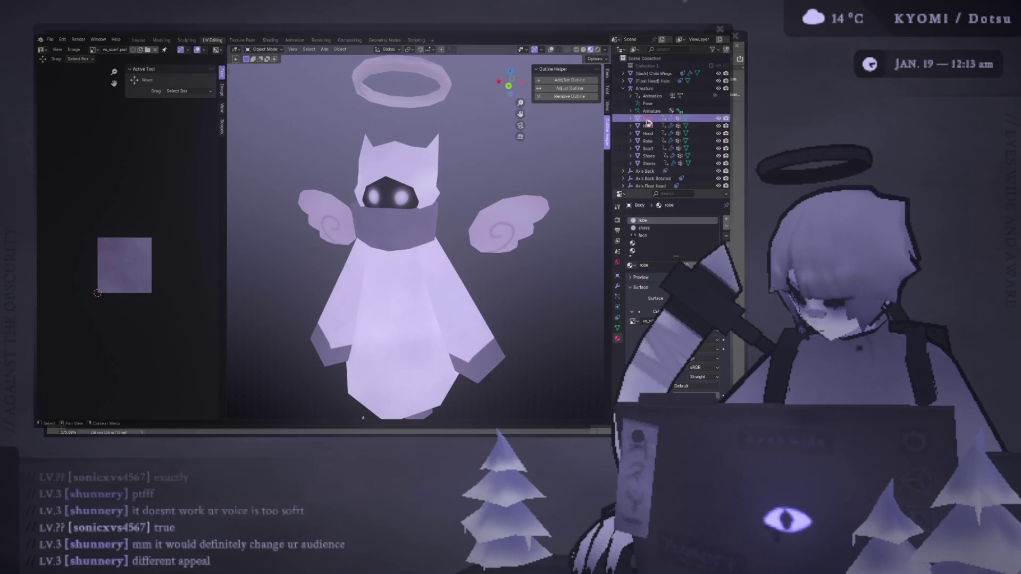
click(727, 227)
click(725, 227)
click(649, 164)
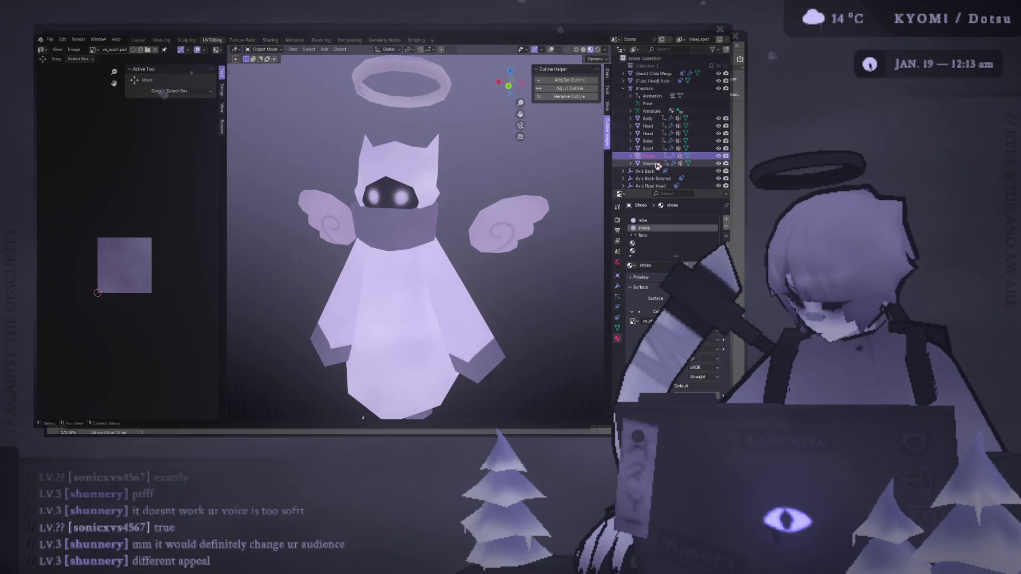
scroll(585, 185, down, 5)
- Delete the empty and robe material slots from the Shoes object, keeping shoes and face
click(649, 156)
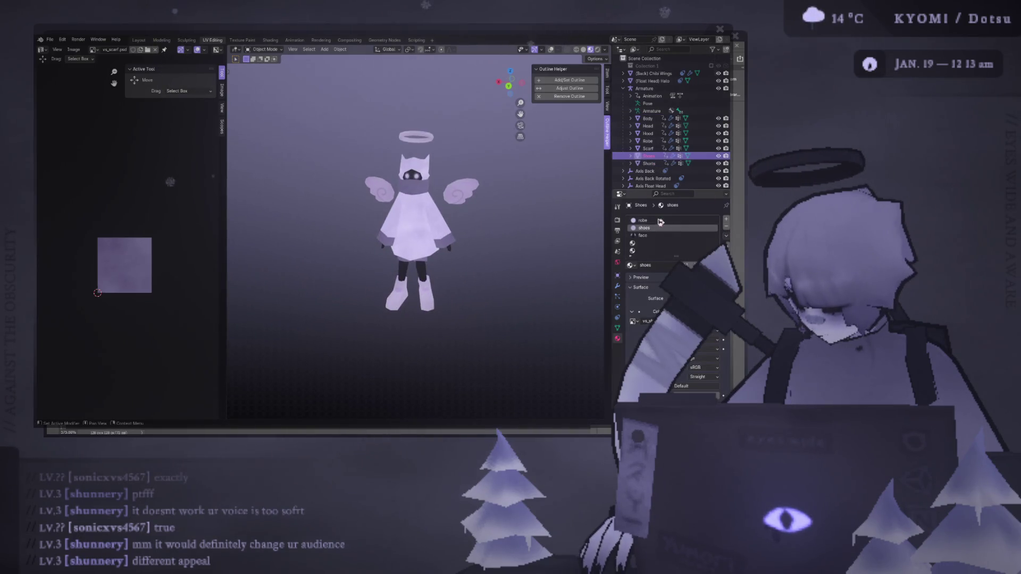
scroll(426, 281, up, 5)
mouse_move(426, 281)
shift+middle_down()
mouse_move(450, 230)
mouse_move(444, 201)
shift+middle_up()
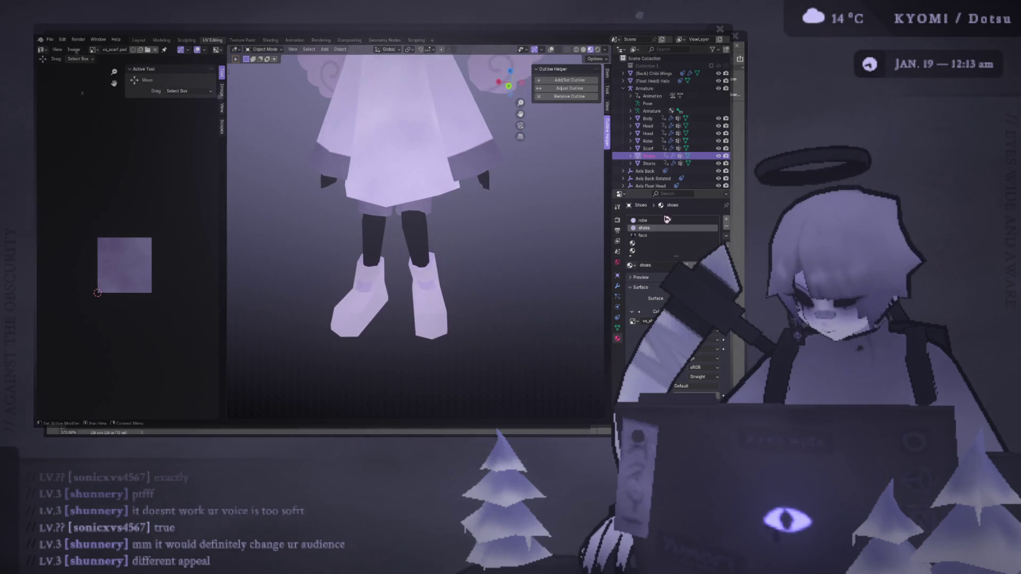
click(660, 243)
click(726, 226)
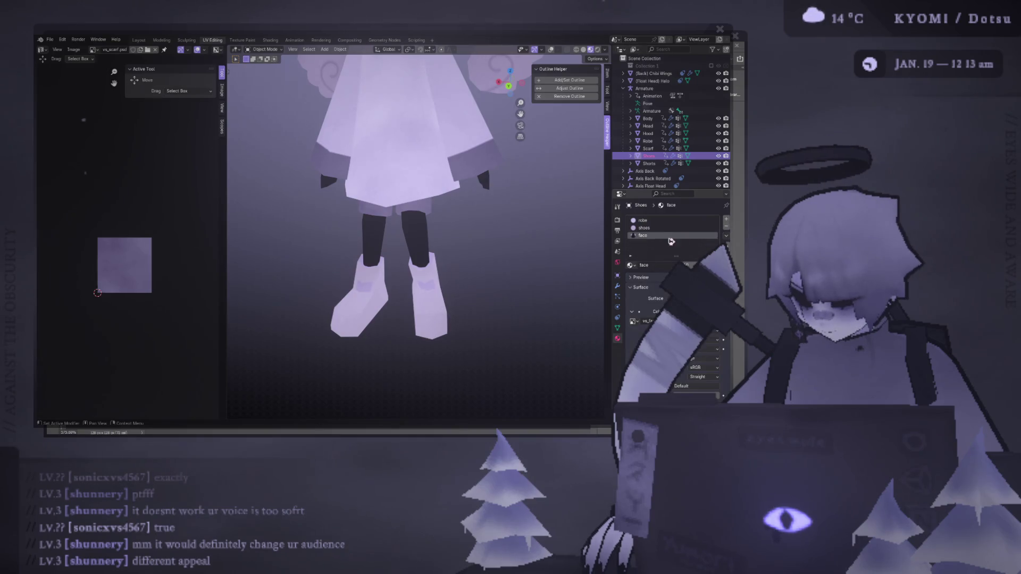
click(683, 221)
click(728, 227)
click(700, 229)
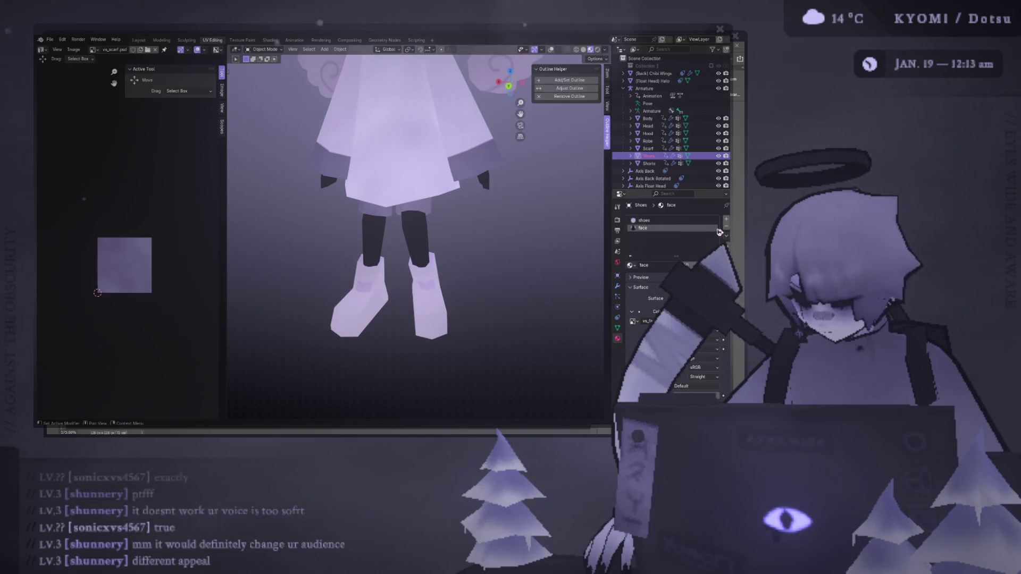
mouse_move(452, 234)
middle_down()
mouse_move(410, 228)
mouse_move(396, 257)
middle_up()
- Save the file, inspect the character's shoes, and select the Shoes object
key(ctrl+s)
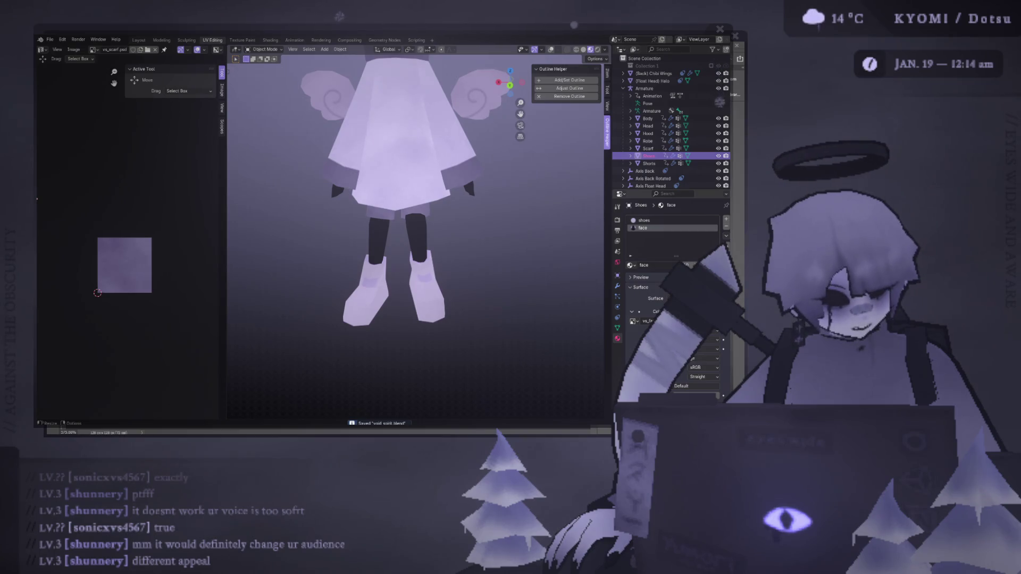
scroll(393, 298, down, 3)
mouse_move(392, 298)
middle_down()
mouse_move(385, 349)
mouse_move(378, 335)
middle_up()
scroll(379, 335, up, 3)
mouse_move(376, 269)
middle_down()
mouse_move(421, 281)
mouse_move(406, 292)
middle_up()
scroll(406, 295, up, 5)
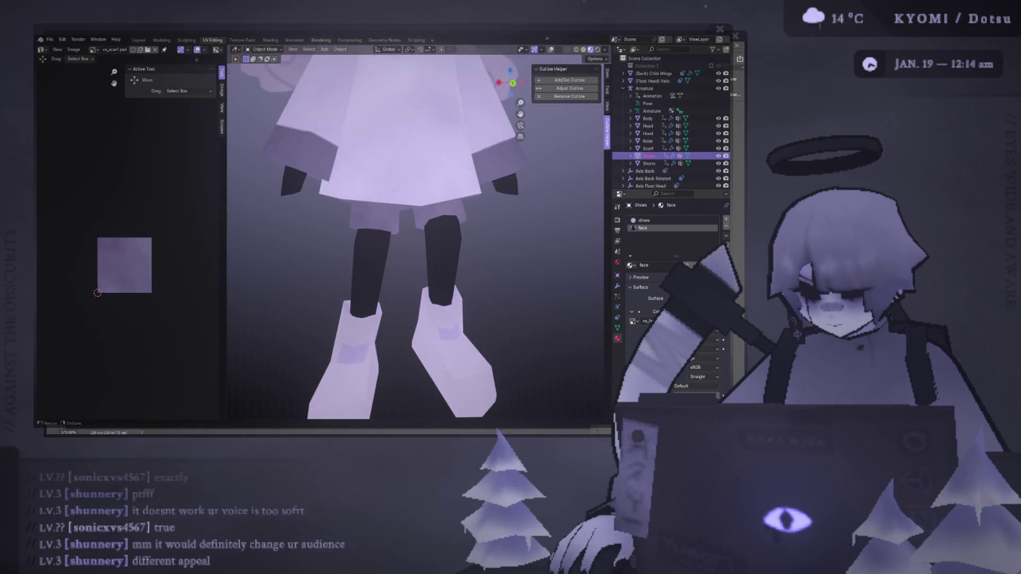
key(Tab)
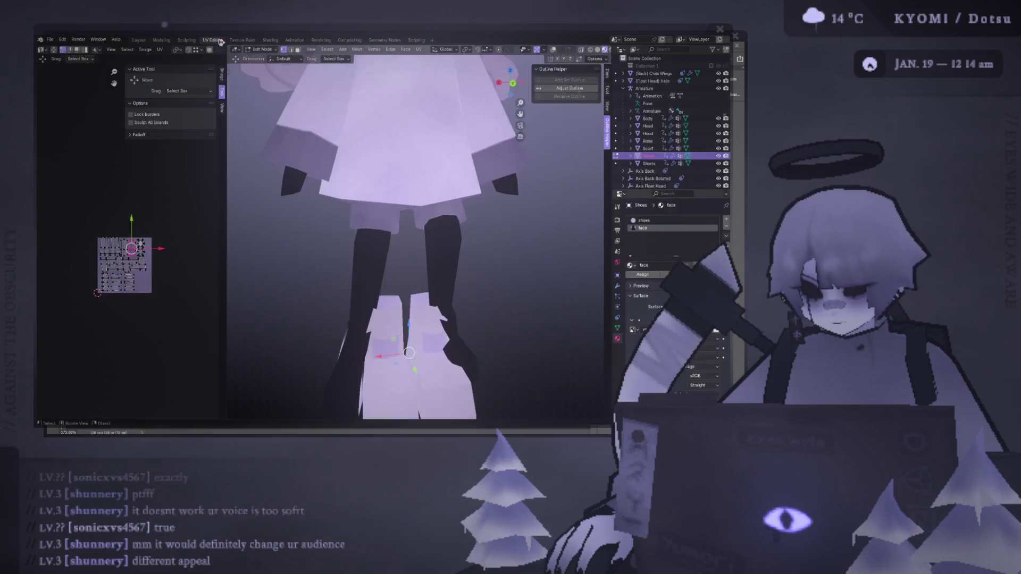
scroll(386, 243, down, 6)
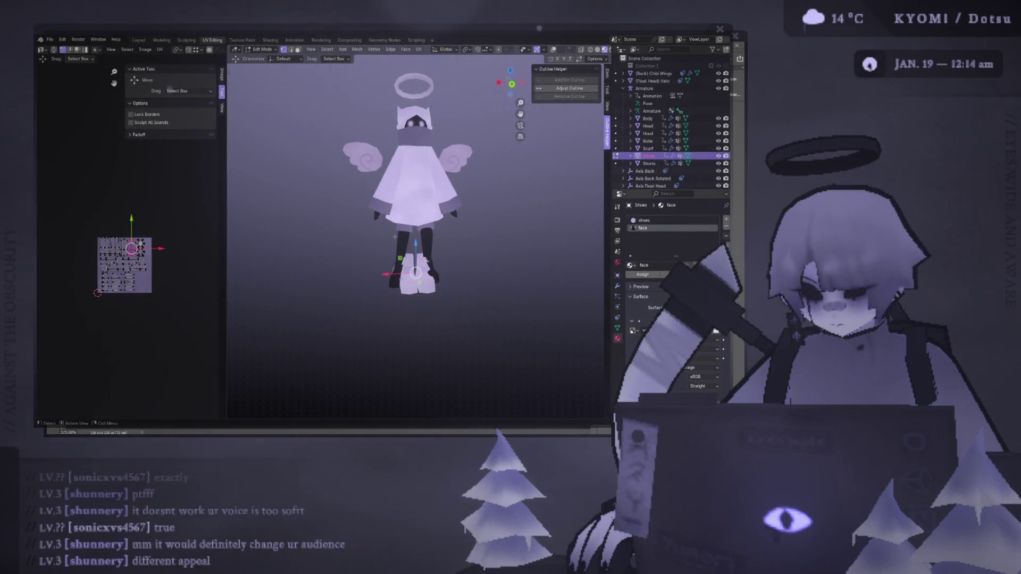
mouse_move(428, 256)
middle_down()
mouse_move(503, 280)
mouse_move(464, 264)
mouse_move(457, 250)
middle_up()
key(Tab)
click(464, 264)
click(431, 259)
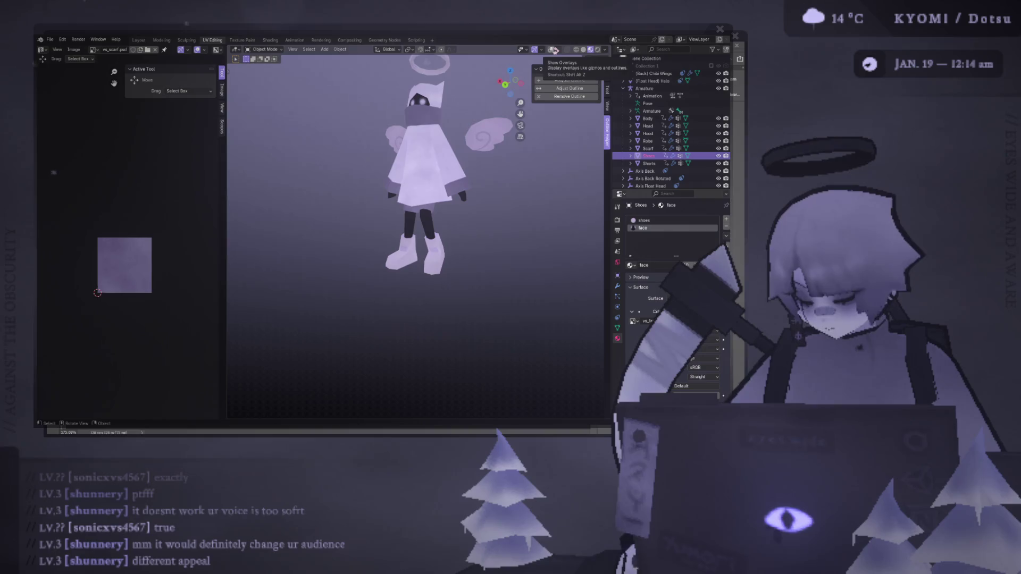
- Isolate the shoes in local view and edit them with all geometry selected
key(KP_Divide)
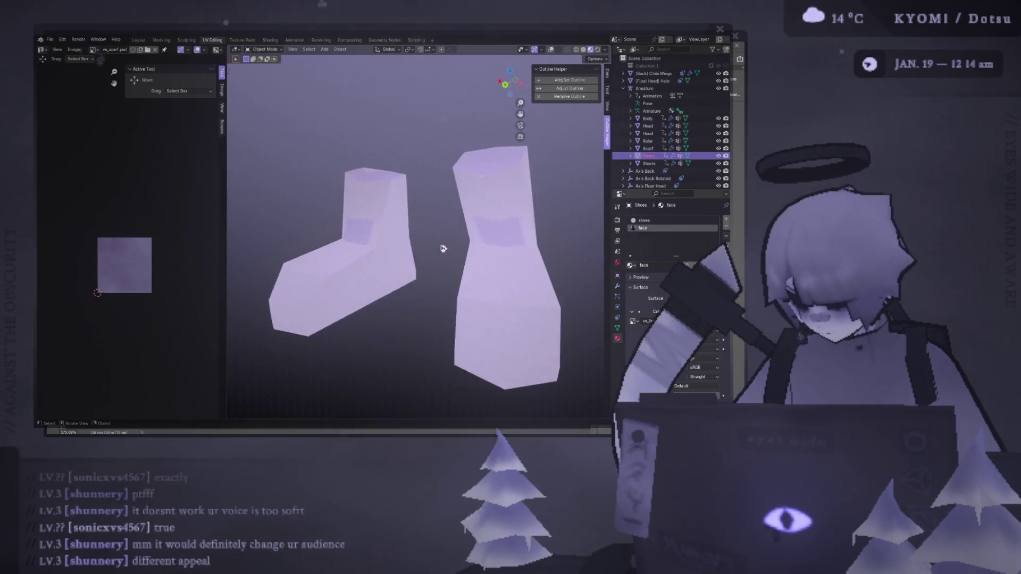
key(Tab)
key(a)
key(Tab)
mouse_move(438, 296)
middle_down()
mouse_move(456, 213)
mouse_move(549, 226)
mouse_move(282, 223)
mouse_move(424, 240)
middle_up()
key(Tab)
scroll(144, 303, up, 3)
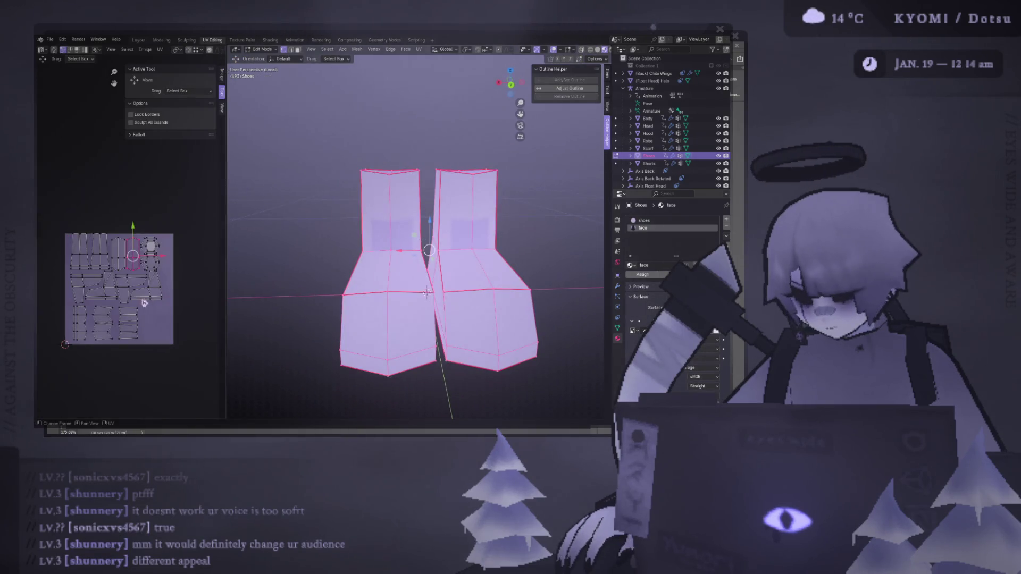
- Widen the UV editor and box-select the shoe upper UV islands
drag(226, 252, 338, 252)
scroll(148, 290, up, 4)
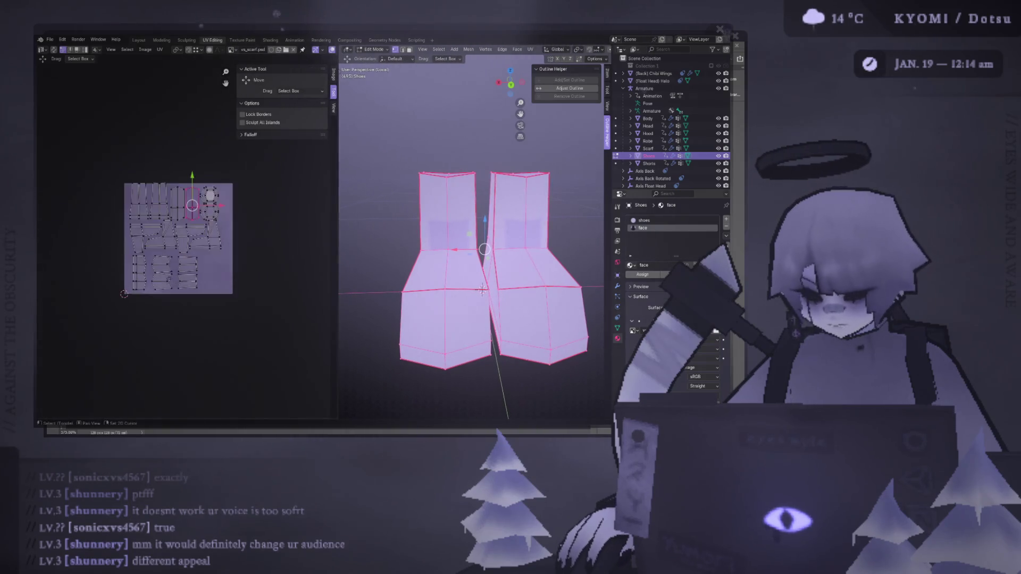
scroll(290, 326, down, 1)
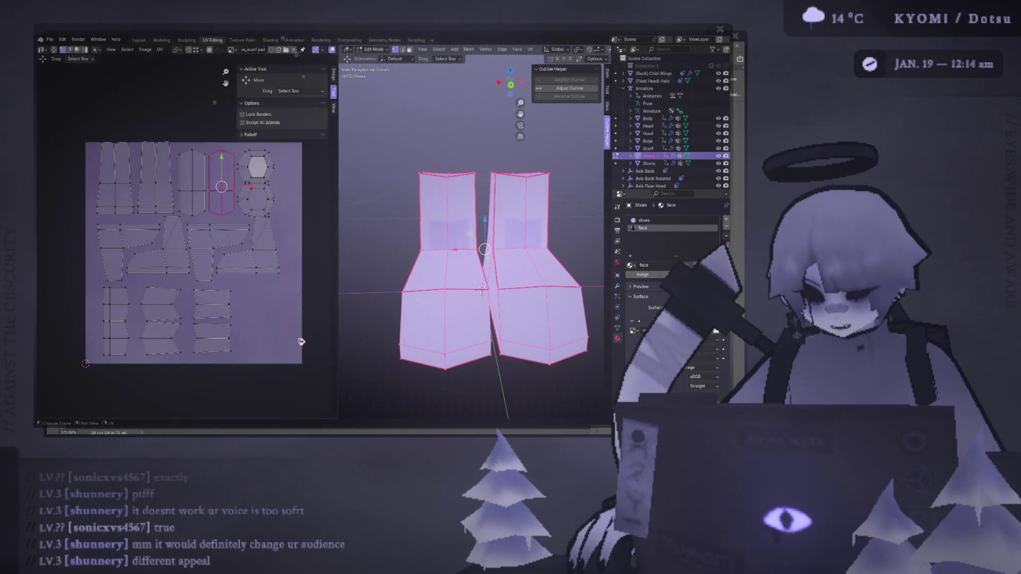
drag(81, 118, 179, 213)
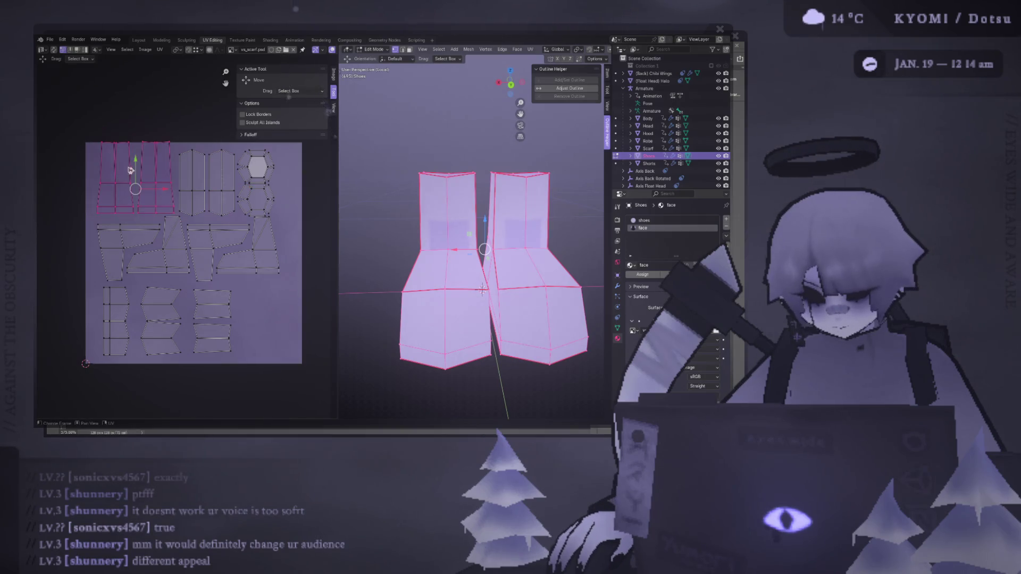
drag(128, 170, 128, 169)
- Select the vertices along an island's top edge and scale them
scroll(128, 169, up, 4)
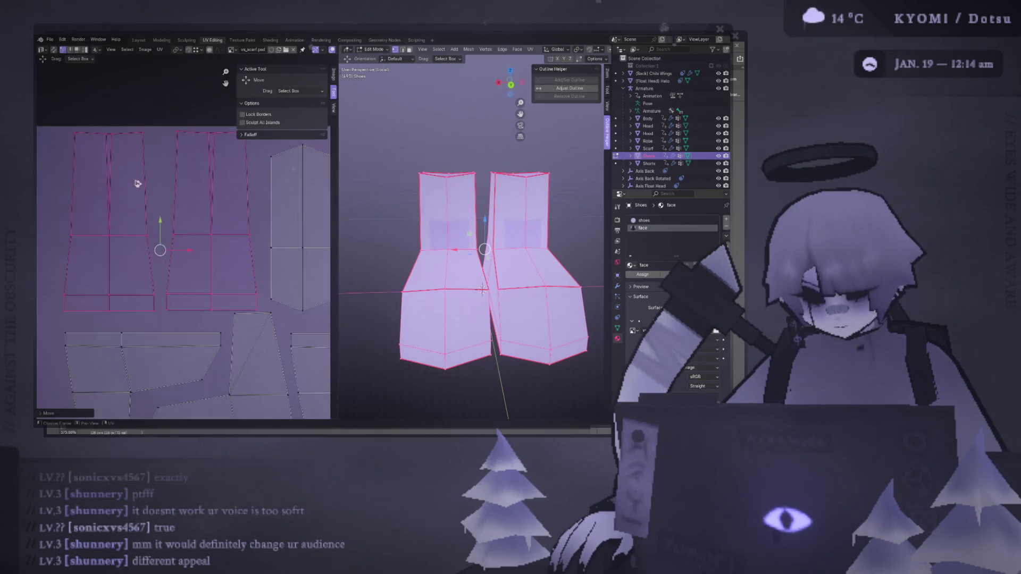
scroll(137, 183, up, 2)
scroll(494, 240, down, 3)
middle_drag(494, 240, 537, 238)
middle_drag(152, 166, 196, 238)
scroll(196, 238, down, 1)
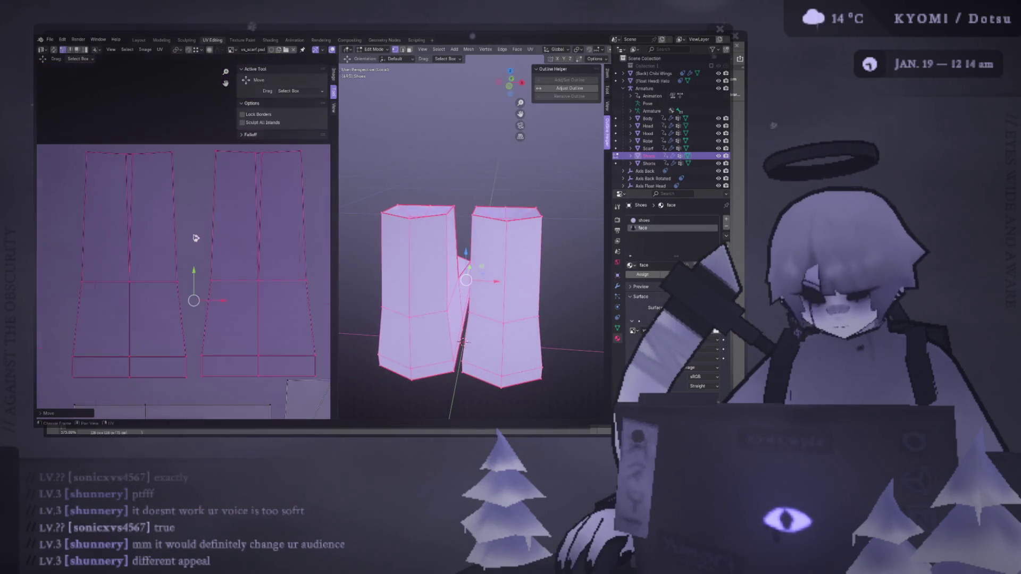
drag(115, 139, 141, 166)
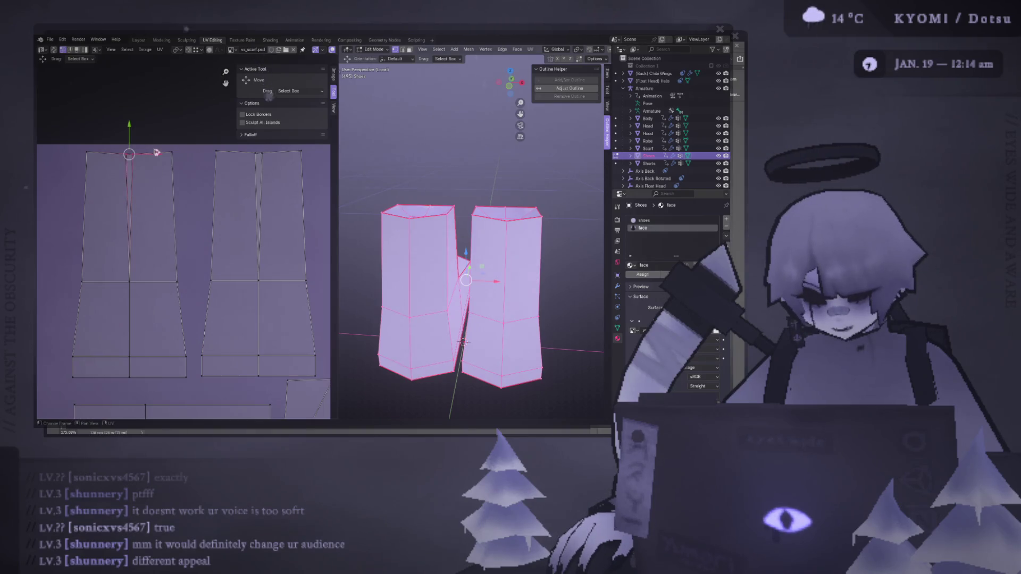
key(s)
click(156, 153)
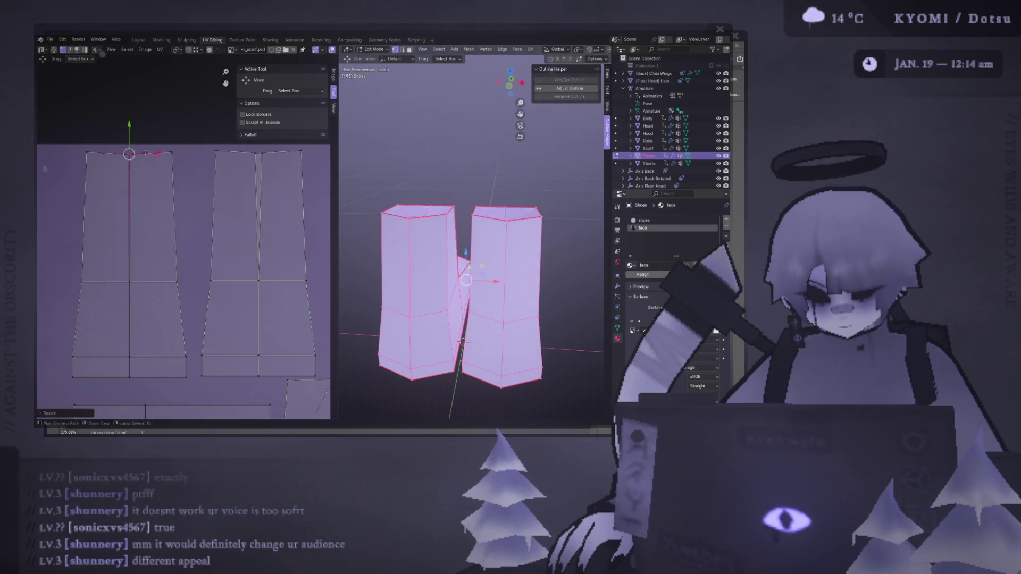
- Align the selected top-edge UVs with Align Auto and merge them
right_click(175, 157)
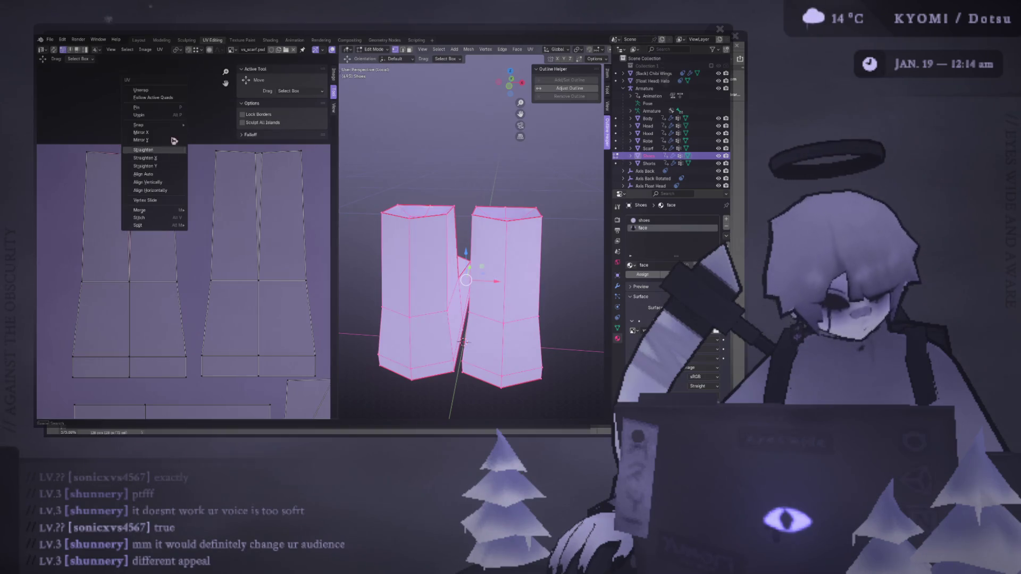
click(181, 177)
right_click(183, 175)
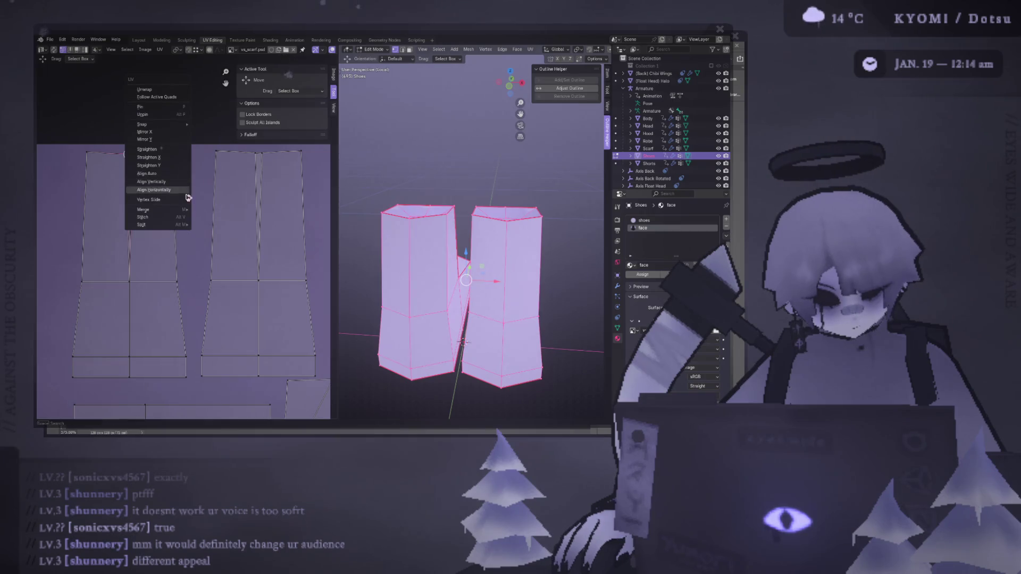
mouse_move(187, 213)
click(230, 209)
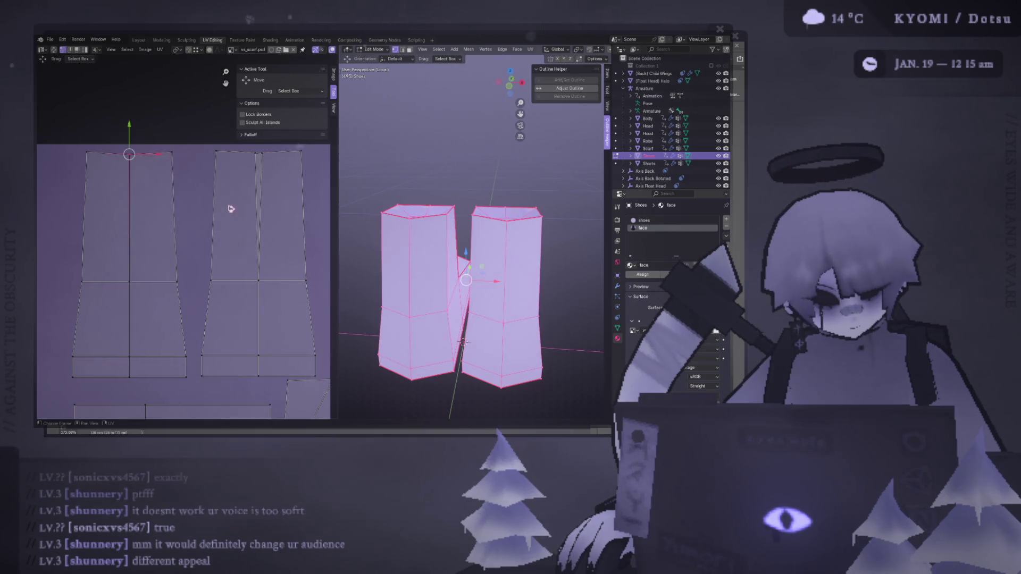
key(m)
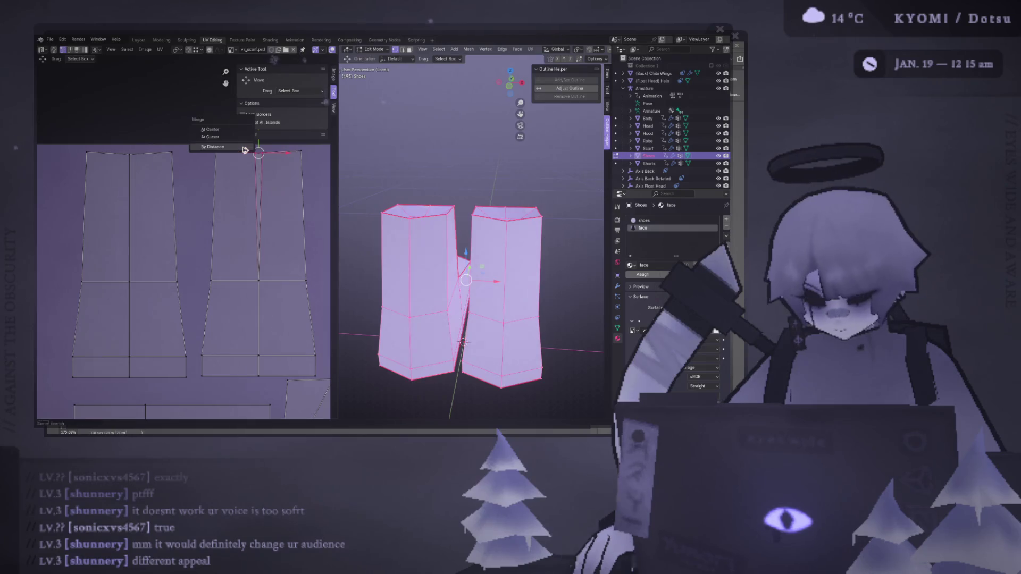
key(Escape)
middle_drag(265, 162, 235, 184)
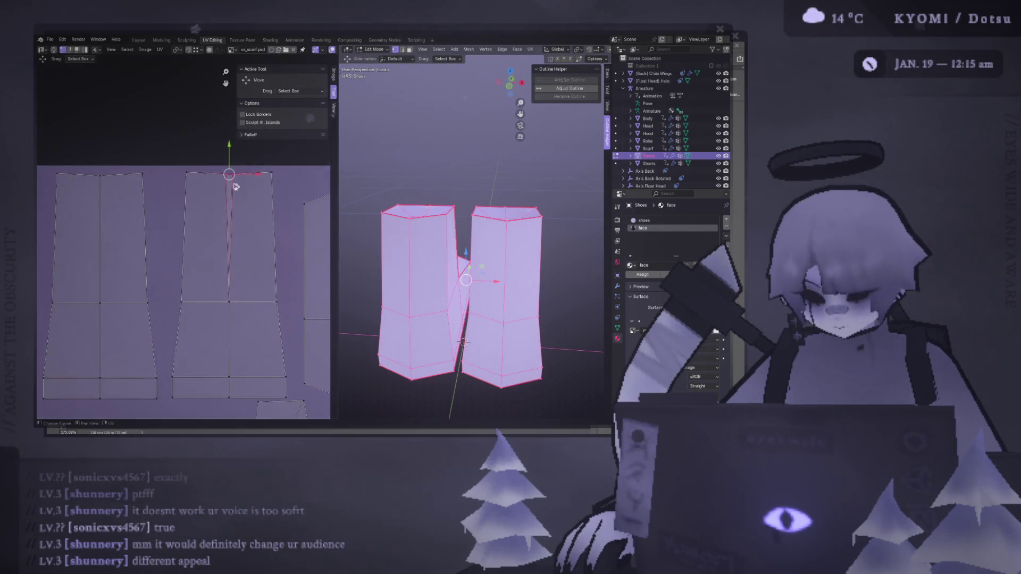
key(m)
key(Escape)
- Save the file and select a UV island in the middle of the layout
scroll(219, 234, down, 5)
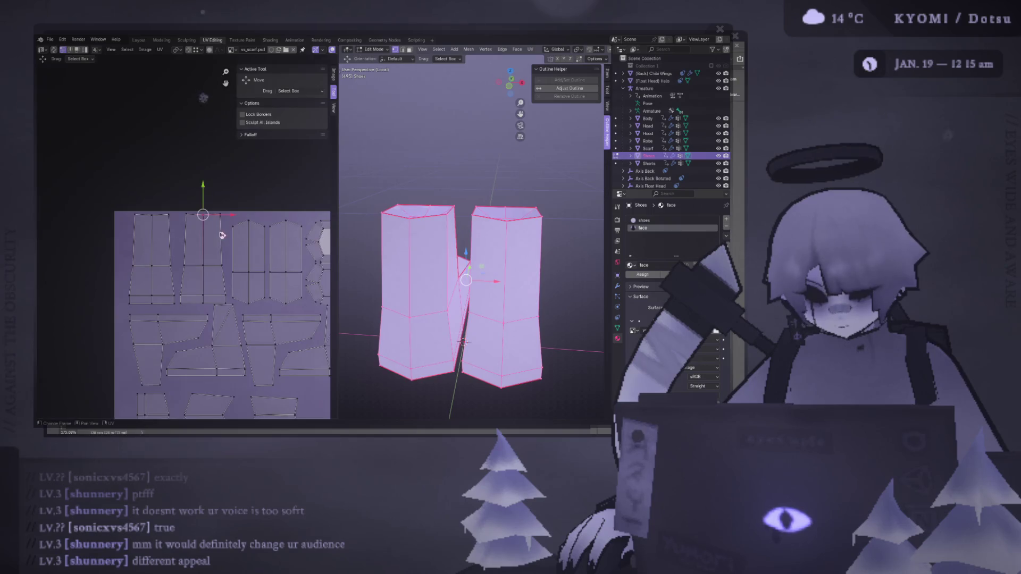
key(ctrl+s)
middle_drag(229, 265, 197, 228)
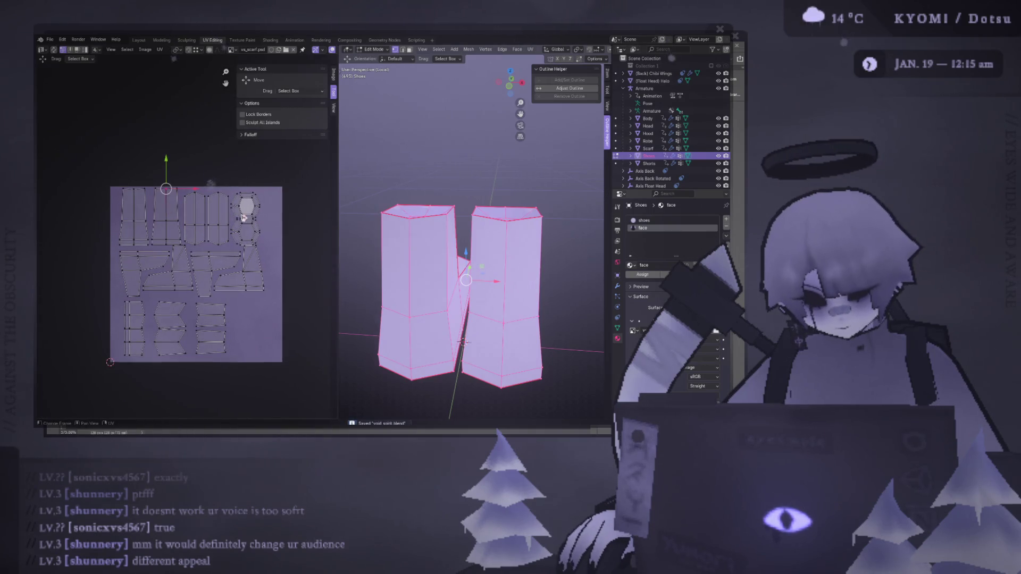
scroll(242, 217, up, 1)
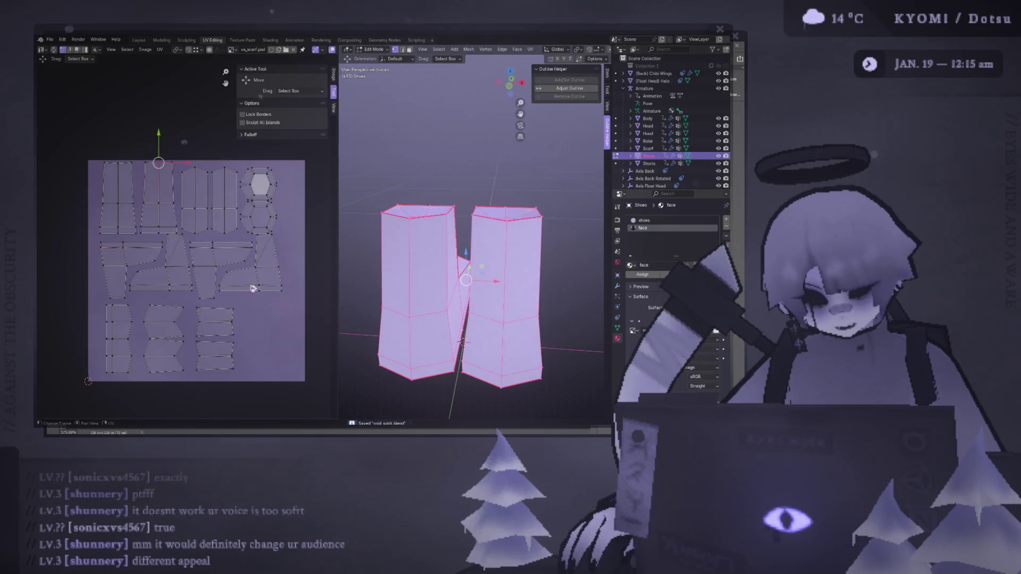
click(176, 283)
- Nudge the triangular UV island slightly, save, and view the shoes from above
drag(169, 255, 168, 256)
key(ctrl+s)
middle_drag(458, 255, 584, 234)
scroll(473, 293, up, 2)
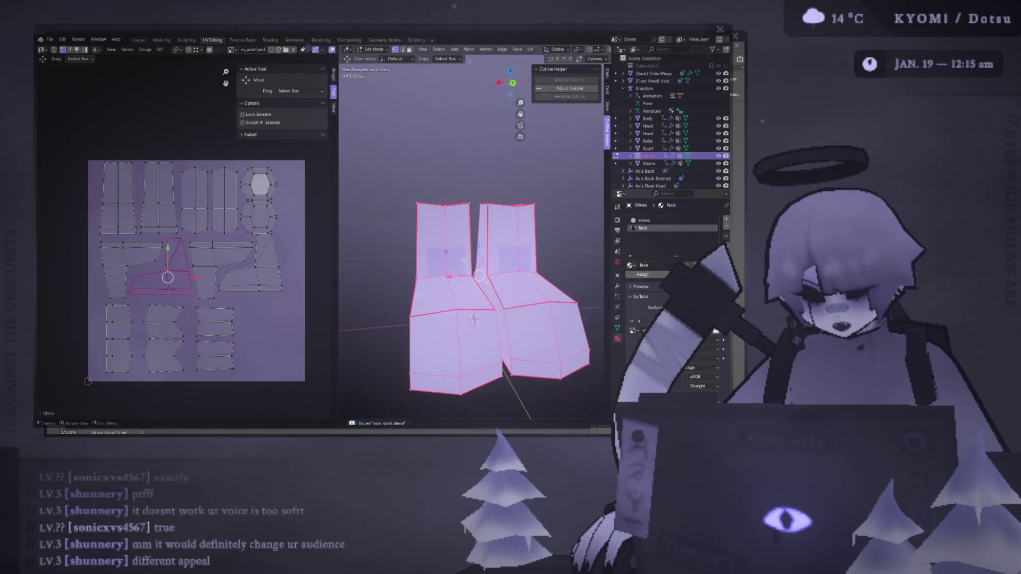
mouse_move(460, 257)
middle_down()
mouse_move(416, 265)
mouse_move(379, 201)
mouse_move(384, 213)
mouse_move(468, 250)
mouse_move(422, 230)
mouse_move(436, 230)
mouse_move(423, 242)
mouse_move(380, 240)
middle_up()
- Toggle Edit Mode on the shoes and view them from the back
key(Tab)
key(Tab)
key(Tab)
key(Tab)
key(ctrl+KP_1)
scroll(388, 225, up, 3)
key(Tab)
scroll(428, 247, down, 2)
key(Tab)
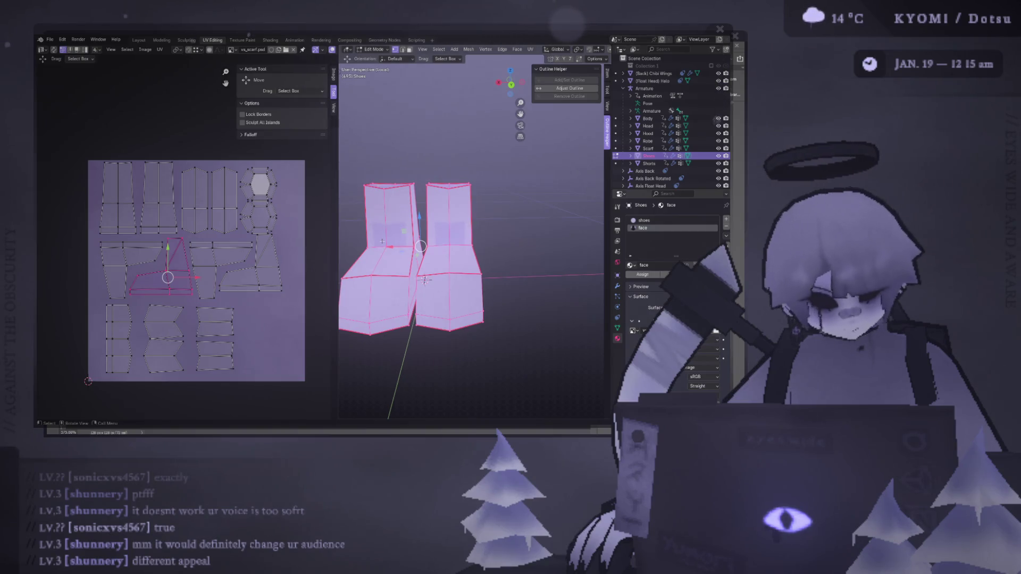
mouse_move(426, 245)
middle_down()
mouse_move(409, 242)
mouse_move(468, 250)
middle_up()
- Duplicate the shoes and raise the copy about 0.43 m along Z
scroll(425, 245, down, 4)
key(shift+d)
key(Escape)
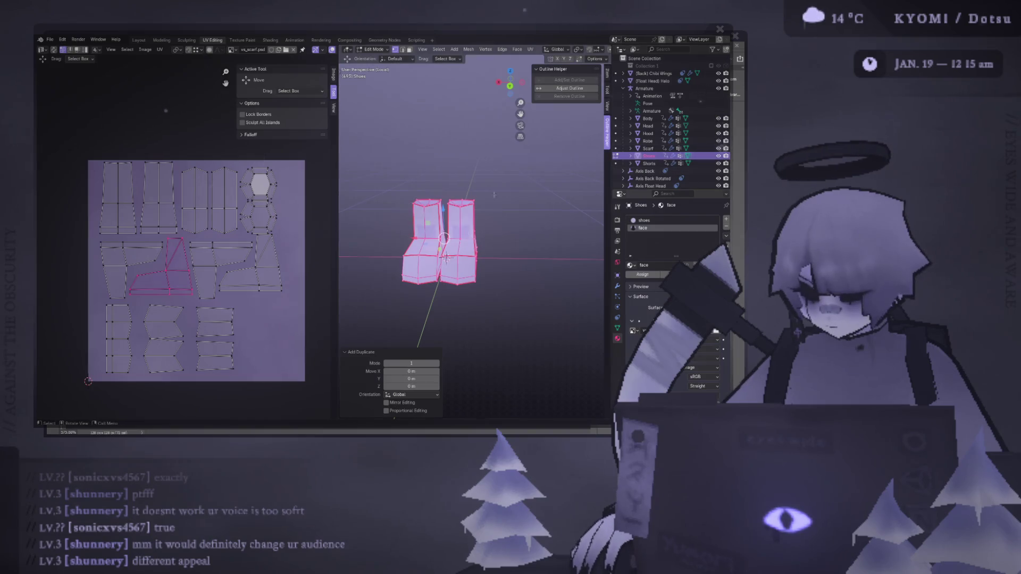
key(g)
key(z)
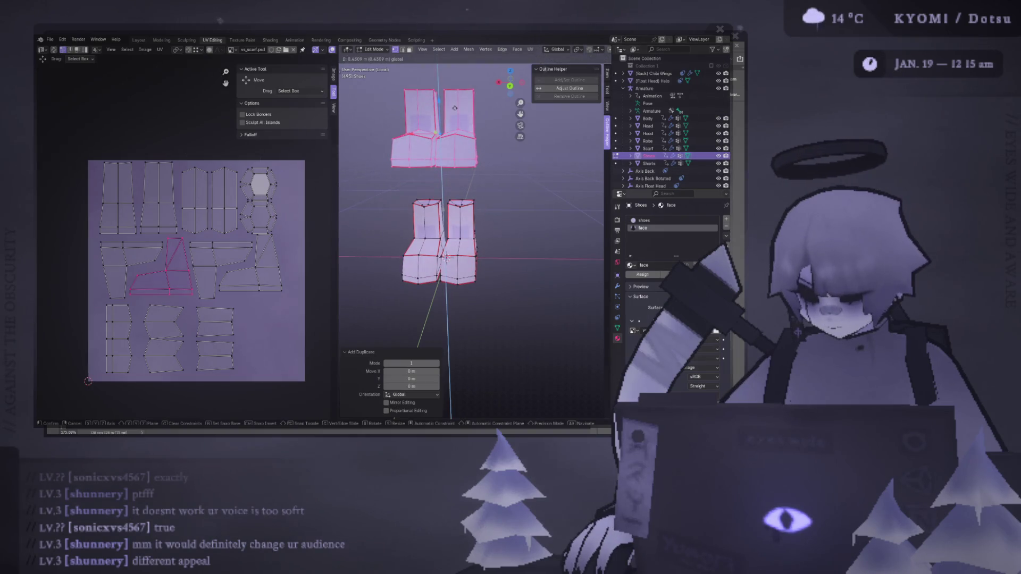
click(455, 108)
- Deselect everything, widen the 3D viewport, and select a corner vertex of the boot
mouse_move(419, 142)
middle_down()
mouse_move(450, 213)
mouse_move(343, 231)
middle_up()
key(alt+a)
drag(338, 230, 168, 230)
click(399, 253)
middle_drag(398, 253, 409, 239)
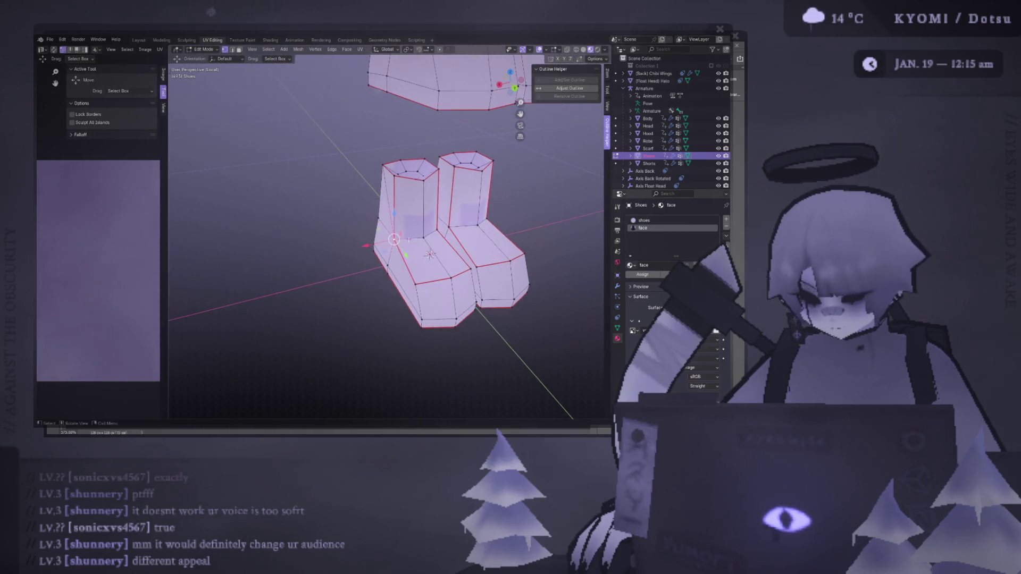
- Open the context and edge menus on the boot without applying an operation
right_click(404, 259)
key(Escape)
key(ctrl+e)
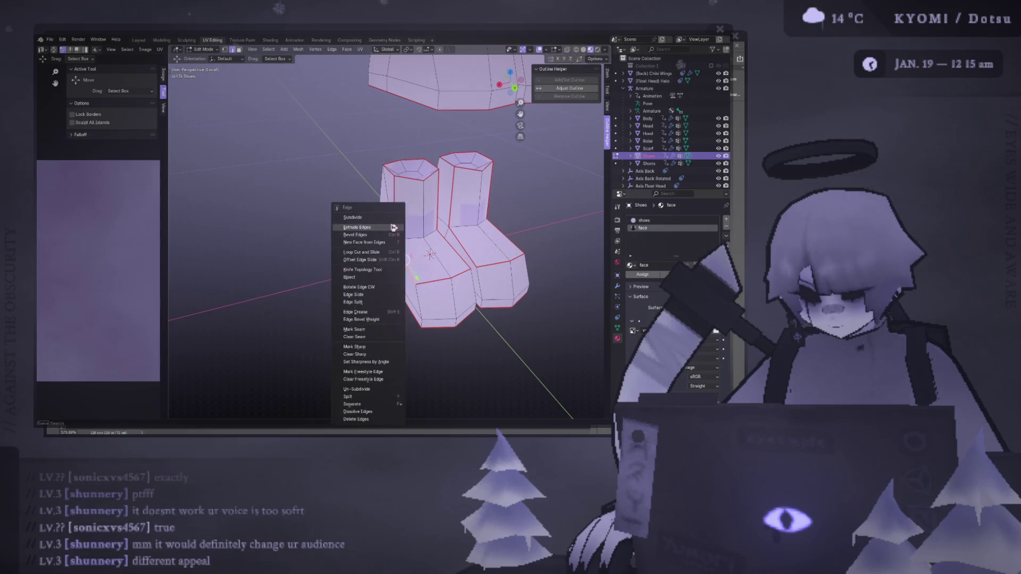
click(384, 337)
mouse_move(384, 337)
middle_down()
mouse_move(428, 266)
mouse_move(467, 293)
mouse_move(403, 254)
mouse_move(394, 221)
middle_up()
key(ctrl+e)
click(428, 266)
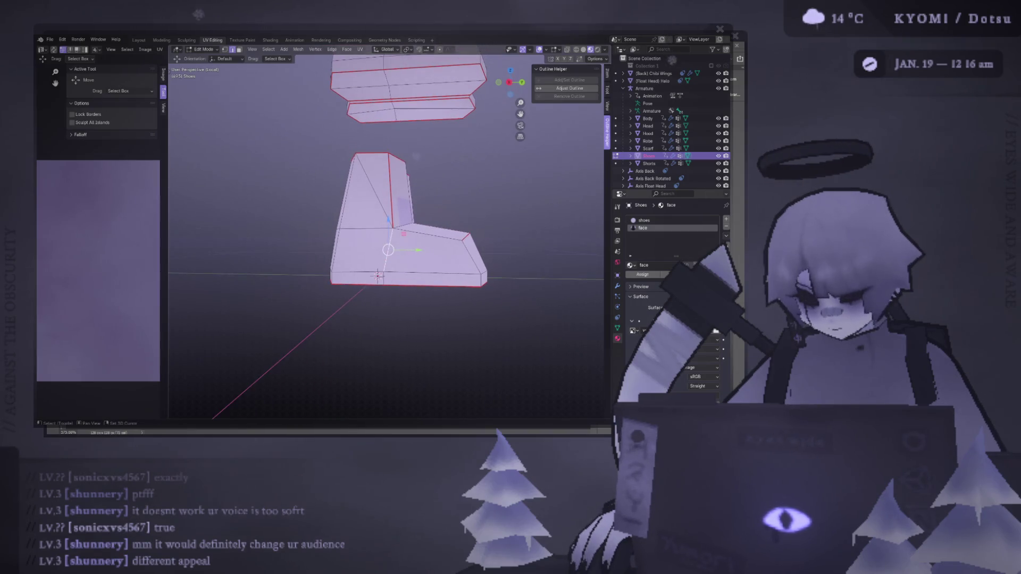
mouse_move(463, 283)
middle_down()
mouse_move(378, 295)
mouse_move(407, 288)
mouse_move(361, 284)
middle_up()
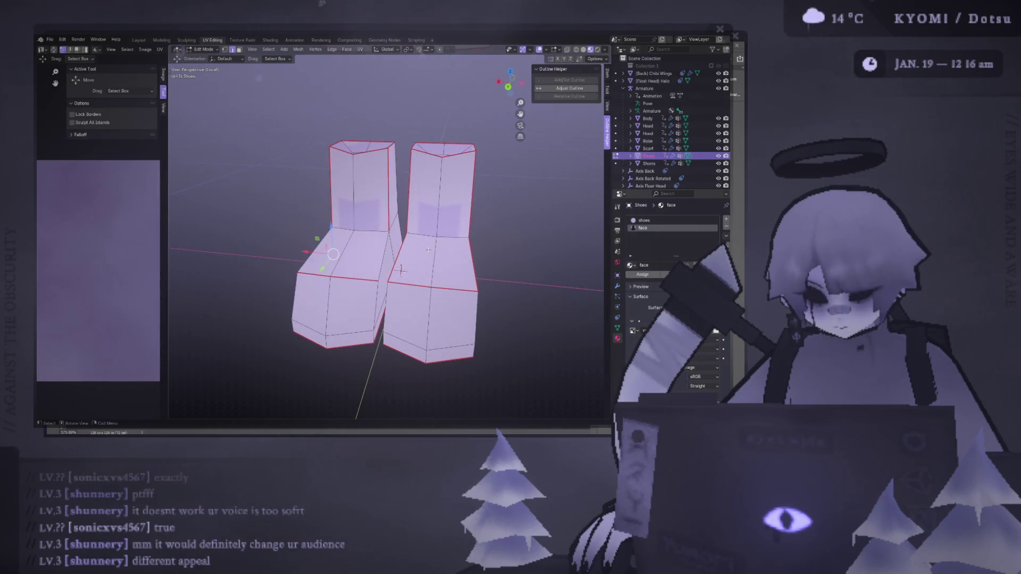
- Select the right boot's connected geometry and hide it
key(ctrl)
key(ctrl+l)
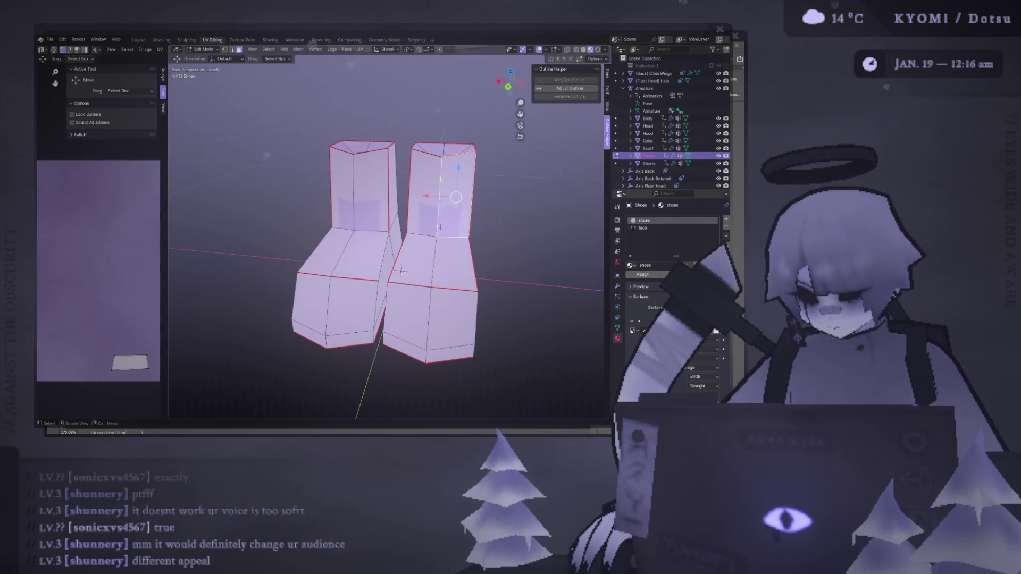
key(h)
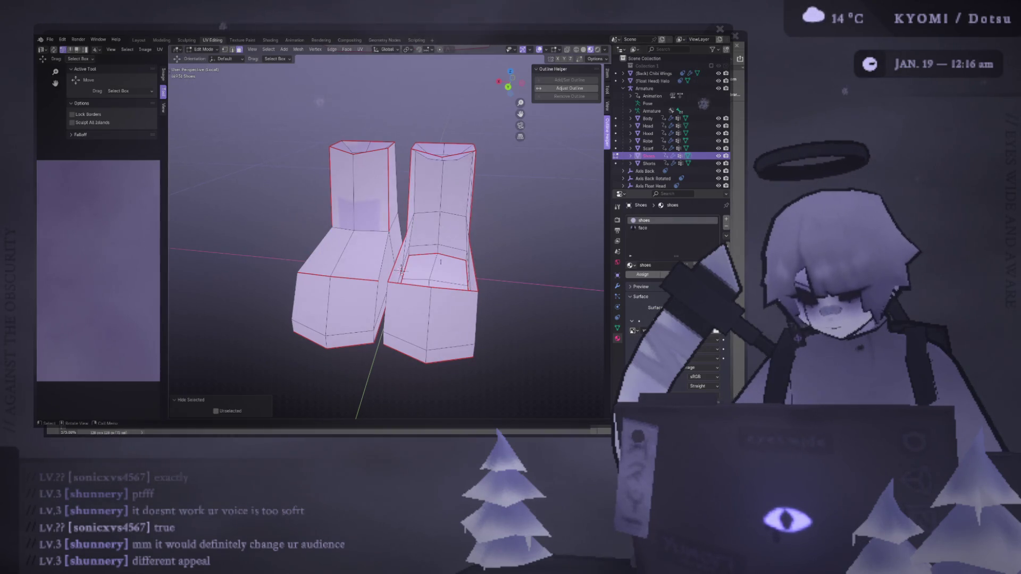
key(alt+h)
key(h)
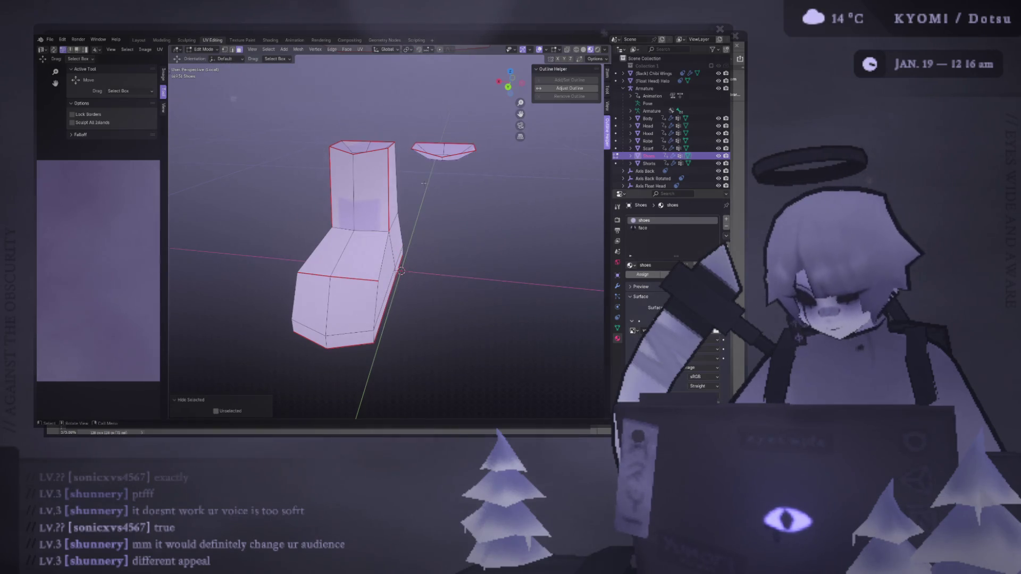
- Move the left boot's sole vertex slightly sideways and save
mouse_move(539, 189)
middle_down()
mouse_move(420, 196)
mouse_move(372, 241)
mouse_move(383, 234)
mouse_move(367, 224)
middle_up()
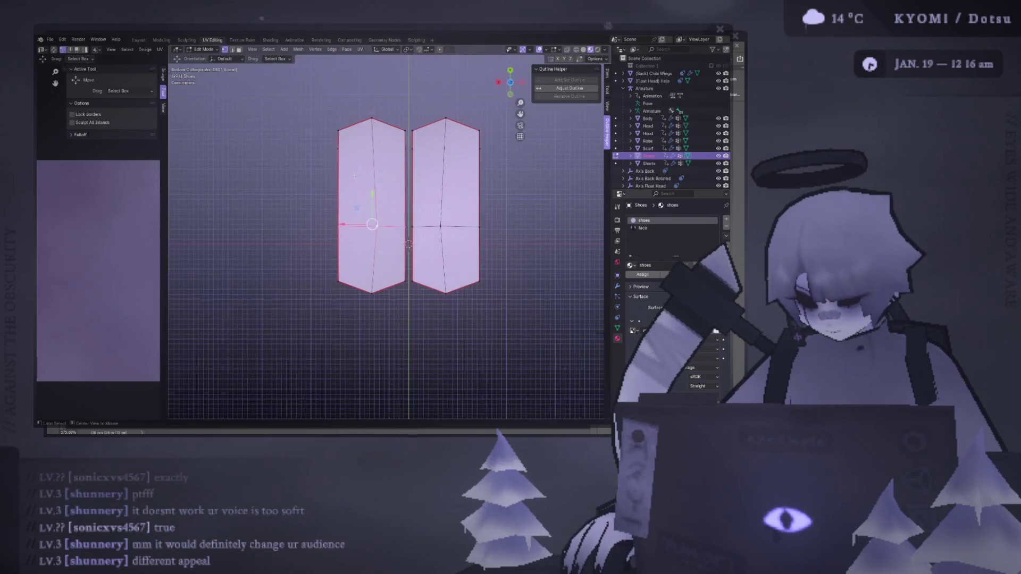
scroll(368, 223, up, 3)
drag(366, 223, 339, 222)
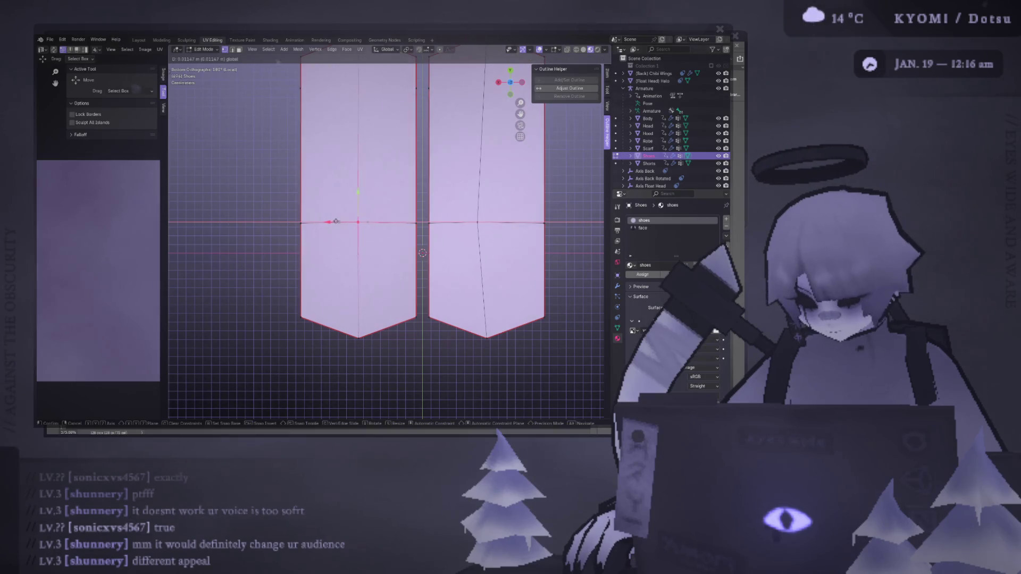
click(336, 221)
mouse_move(336, 222)
middle_down()
mouse_move(352, 259)
mouse_move(302, 227)
mouse_move(327, 158)
middle_up()
key(ctrl+s)
drag(349, 225, 350, 224)
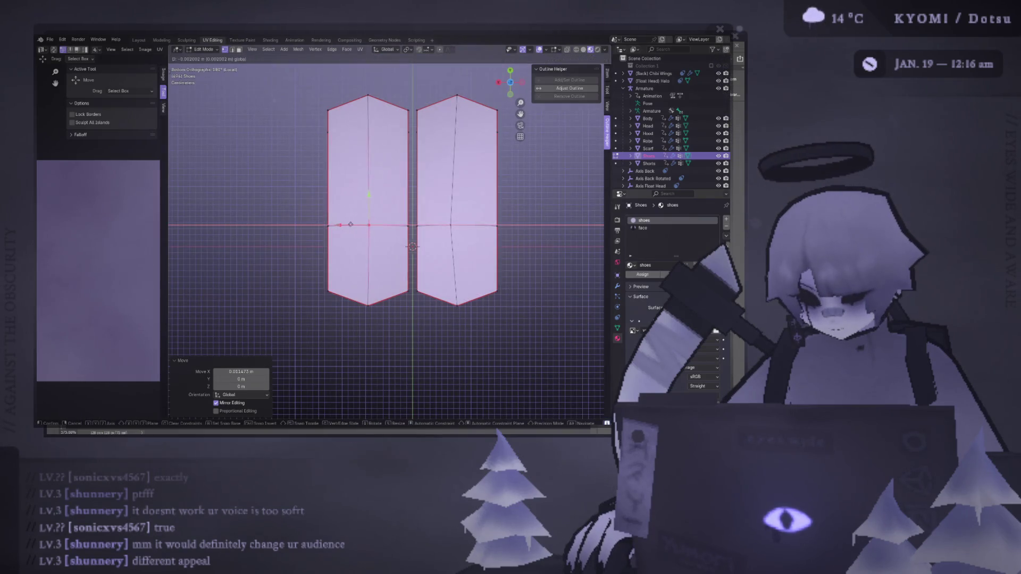
click(351, 226)
mouse_move(350, 225)
middle_down()
mouse_move(340, 207)
mouse_move(322, 223)
mouse_move(330, 176)
mouse_move(439, 165)
mouse_move(462, 100)
middle_up()
key(ctrl+s)
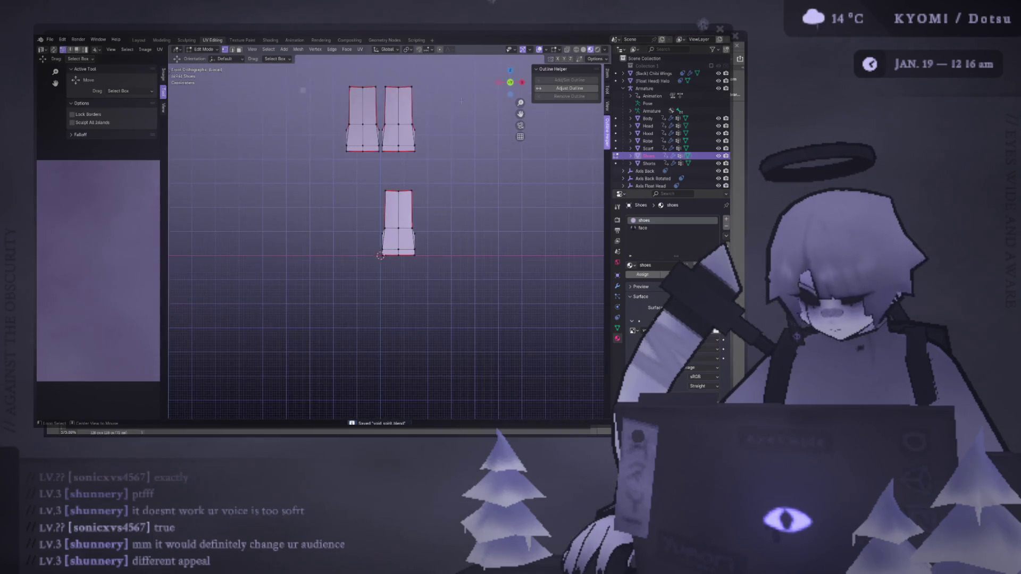
- Clear the seam on the selected boot edges
mouse_move(350, 216)
middle_down()
mouse_move(524, 232)
mouse_move(383, 262)
mouse_move(381, 244)
mouse_move(338, 221)
mouse_move(304, 223)
middle_up()
key(ctrl+e)
click(383, 262)
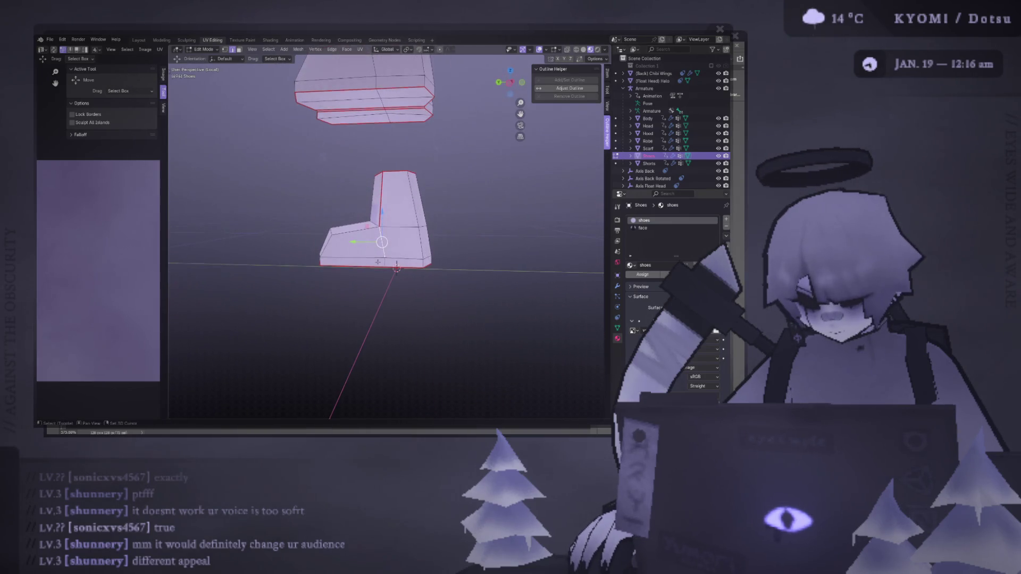
- Clear the seam on another set of boot edges
key(ctrl+e)
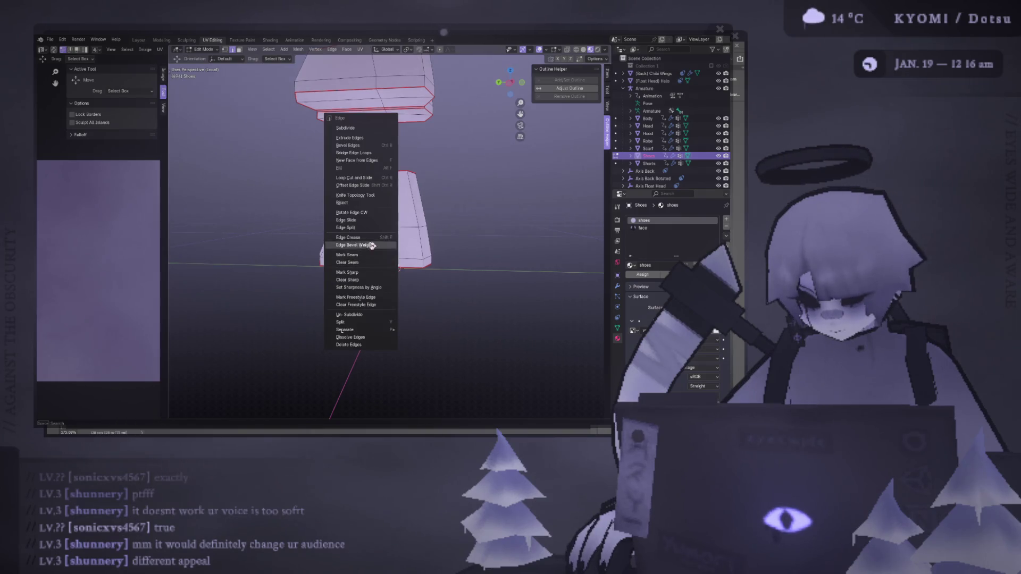
click(371, 263)
mouse_move(372, 263)
middle_down()
mouse_move(422, 240)
mouse_move(371, 229)
middle_up()
key(ctrl+e)
click(393, 263)
- Mark the selected boot edges as a seam
right_click(407, 264)
key(Escape)
mouse_move(407, 264)
middle_down()
mouse_move(426, 250)
mouse_move(387, 292)
mouse_move(388, 269)
mouse_move(371, 268)
mouse_move(404, 234)
mouse_move(372, 266)
middle_up()
right_click(371, 268)
click(371, 258)
- Shorten the front of the boot slightly
mouse_move(429, 332)
middle_down()
mouse_move(364, 298)
mouse_move(315, 328)
middle_up()
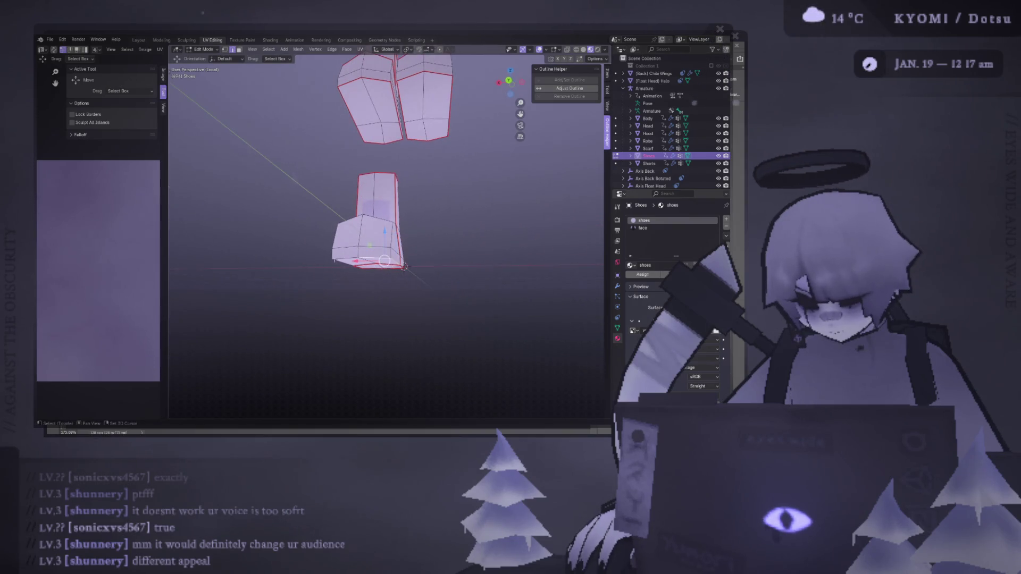
key(g)
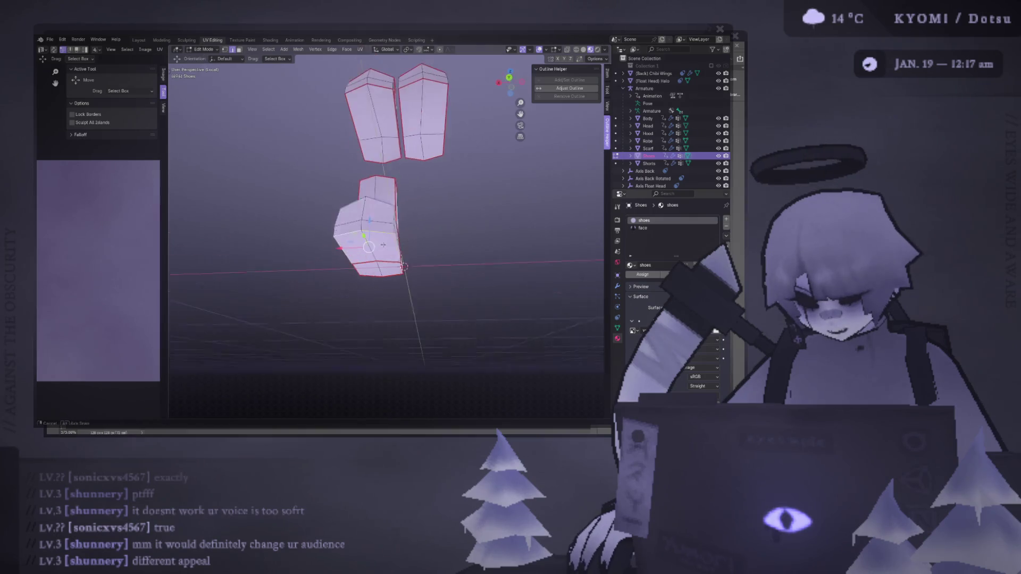
right_click(405, 267)
middle_drag(405, 267, 406, 259)
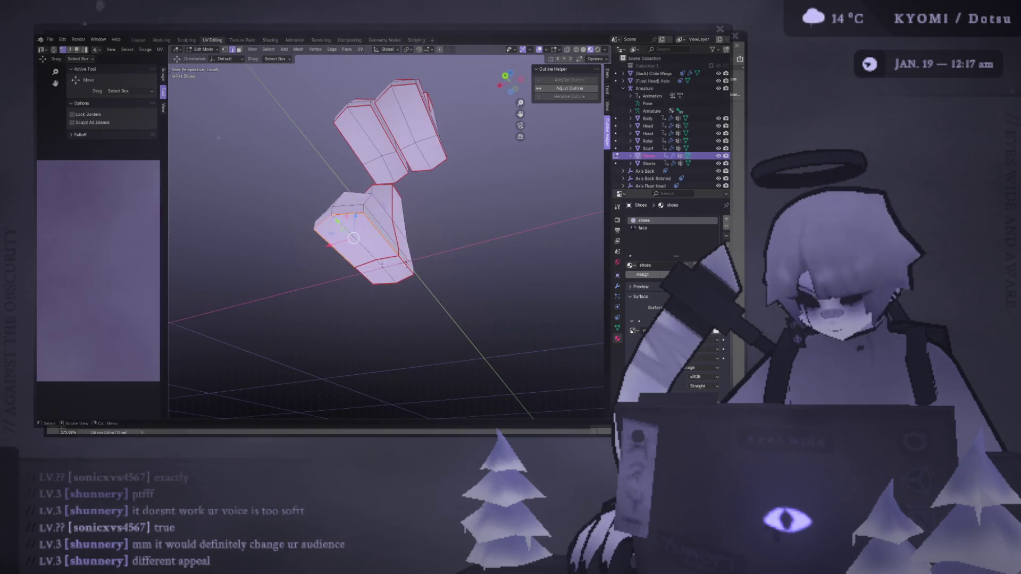
right_click(405, 261)
- Dissolve the diagonal edge on the boot's side
mouse_move(303, 298)
middle_down()
mouse_move(292, 310)
mouse_move(311, 322)
middle_up()
middle_drag(409, 314, 475, 310)
middle_drag(540, 318, 248, 253)
mouse_move(176, 256)
middle_down()
mouse_move(288, 282)
mouse_move(271, 275)
middle_up()
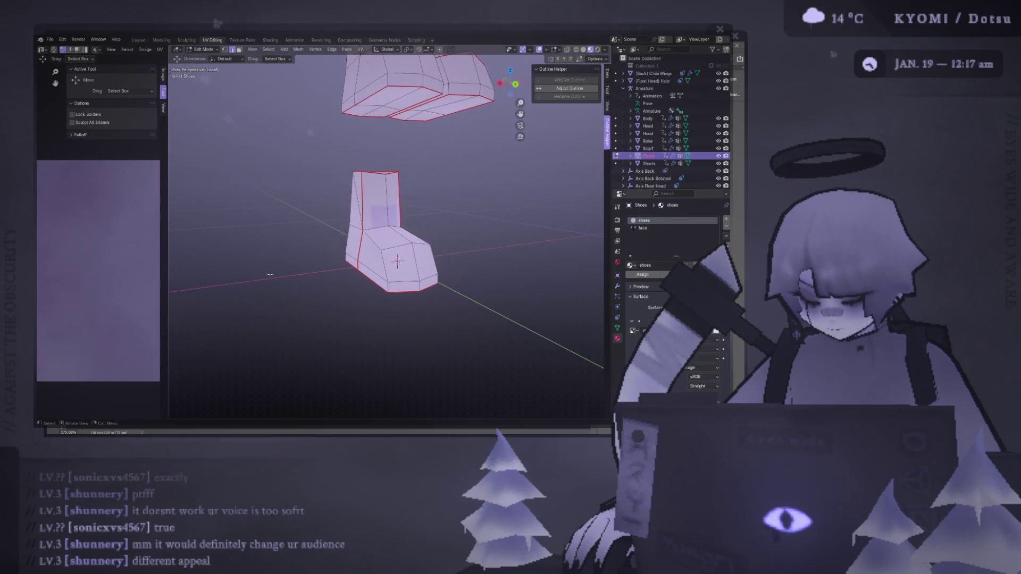
scroll(287, 277, up, 3)
middle_drag(270, 274, 303, 278)
mouse_move(395, 188)
middle_down()
mouse_move(350, 198)
mouse_move(364, 202)
mouse_move(354, 230)
mouse_move(339, 235)
middle_up()
key(ctrl+x)
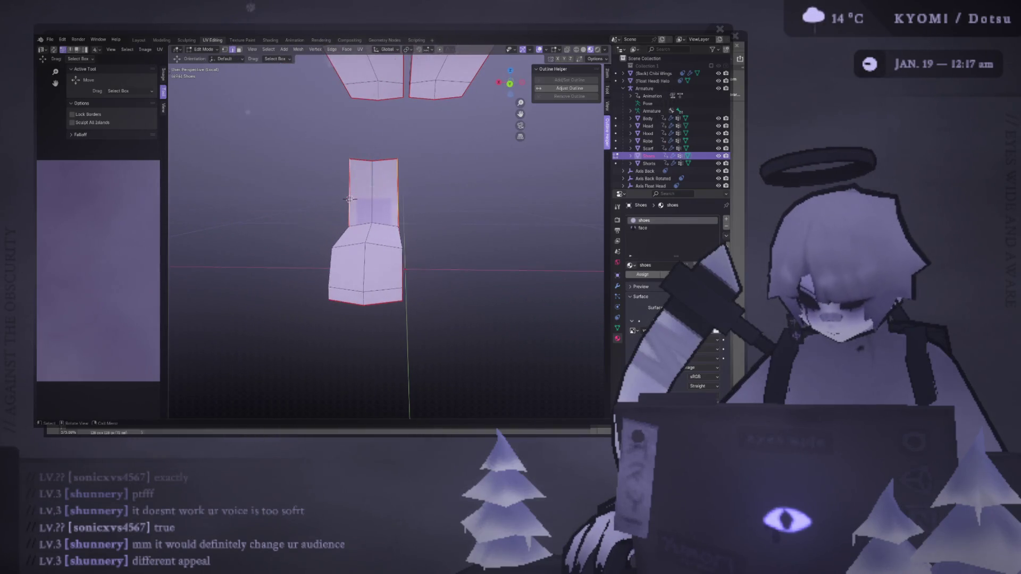
- Clear the seam on the boot's middle vertical edge and inspect both boots
click(373, 193)
key(ctrl+e)
click(349, 214)
mouse_move(339, 236)
middle_down()
mouse_move(450, 229)
mouse_move(368, 232)
mouse_move(385, 232)
mouse_move(362, 245)
middle_up()
mouse_move(383, 292)
middle_down()
mouse_move(268, 271)
mouse_move(318, 280)
mouse_move(336, 295)
middle_up()
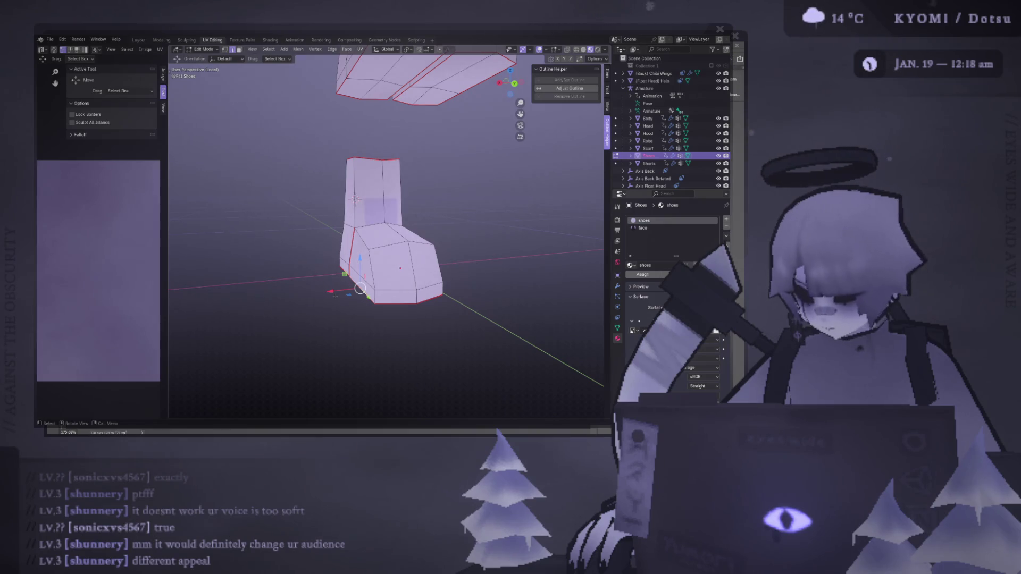
middle_drag(360, 288, 333, 281)
mouse_move(349, 199)
middle_down()
mouse_move(455, 214)
mouse_move(330, 233)
mouse_move(235, 157)
mouse_move(290, 226)
mouse_move(374, 258)
middle_up()
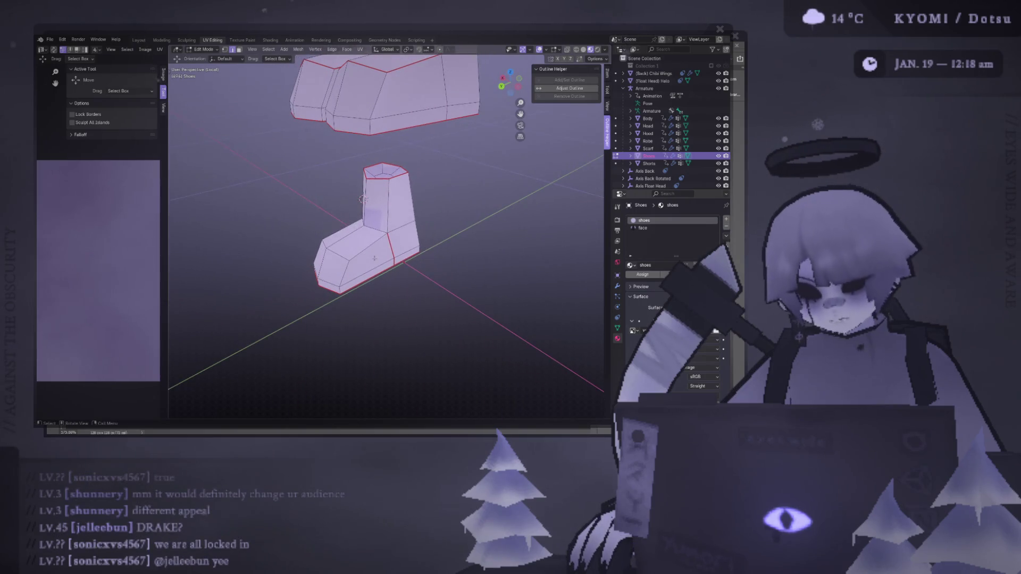
key(alt+Tab)
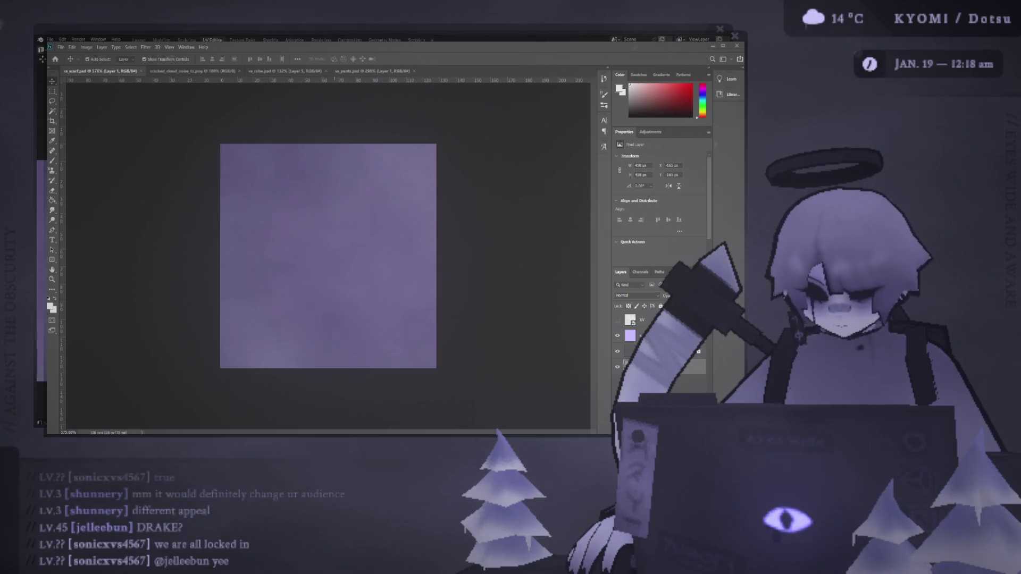
key(alt+Tab)
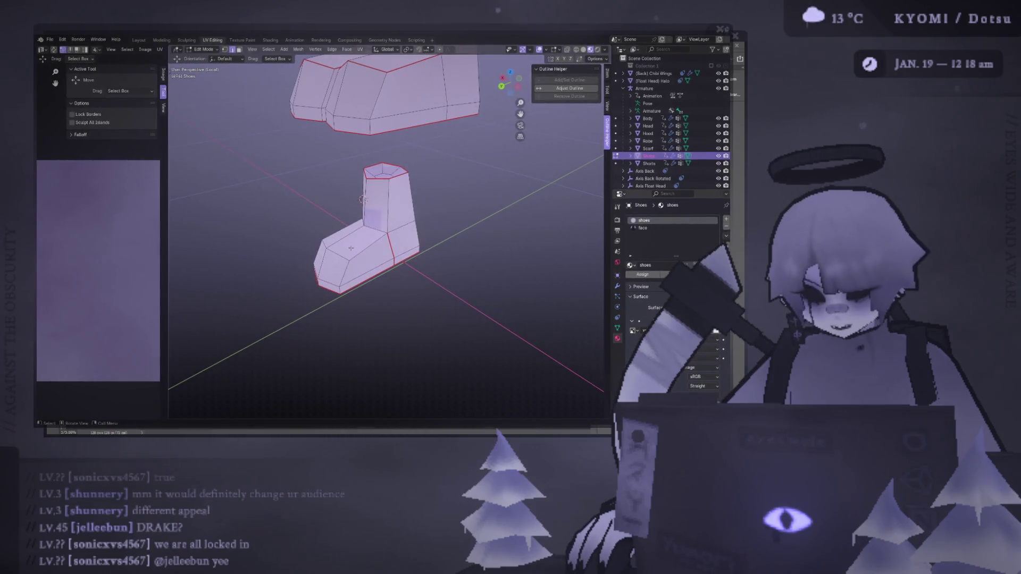
mouse_move(436, 224)
middle_down()
mouse_move(464, 194)
mouse_move(259, 402)
middle_up()
key(alt+Tab)
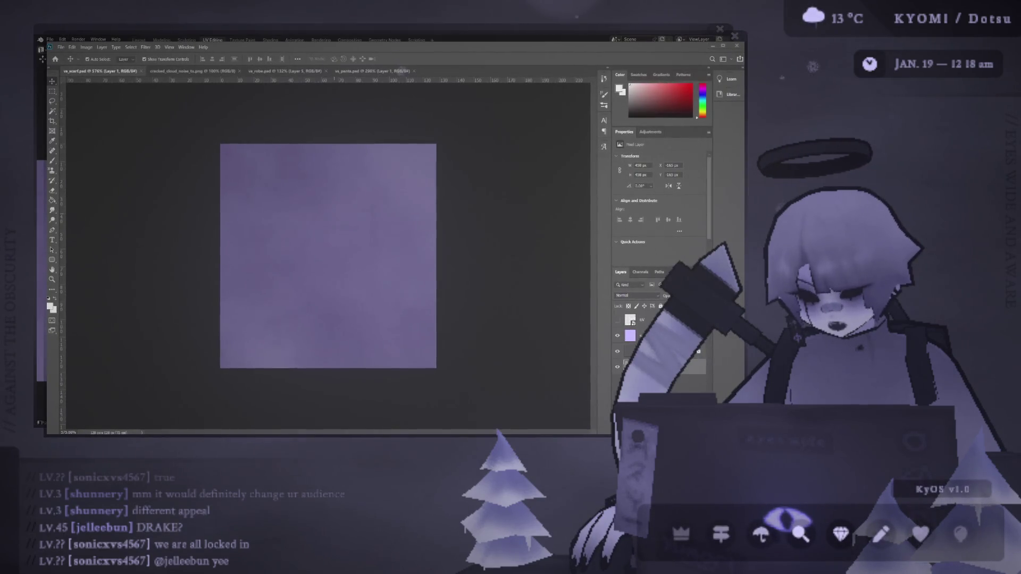
key(alt+Tab)
middle_drag(383, 224, 346, 202)
middle_drag(340, 280, 400, 247)
mouse_move(393, 183)
middle_down()
mouse_move(355, 199)
mouse_move(365, 194)
middle_up()
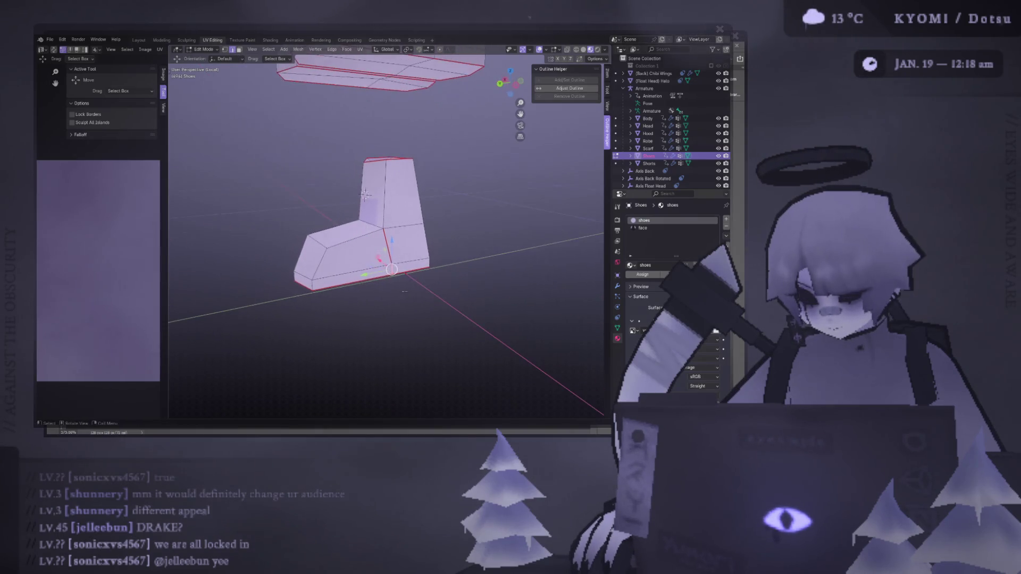